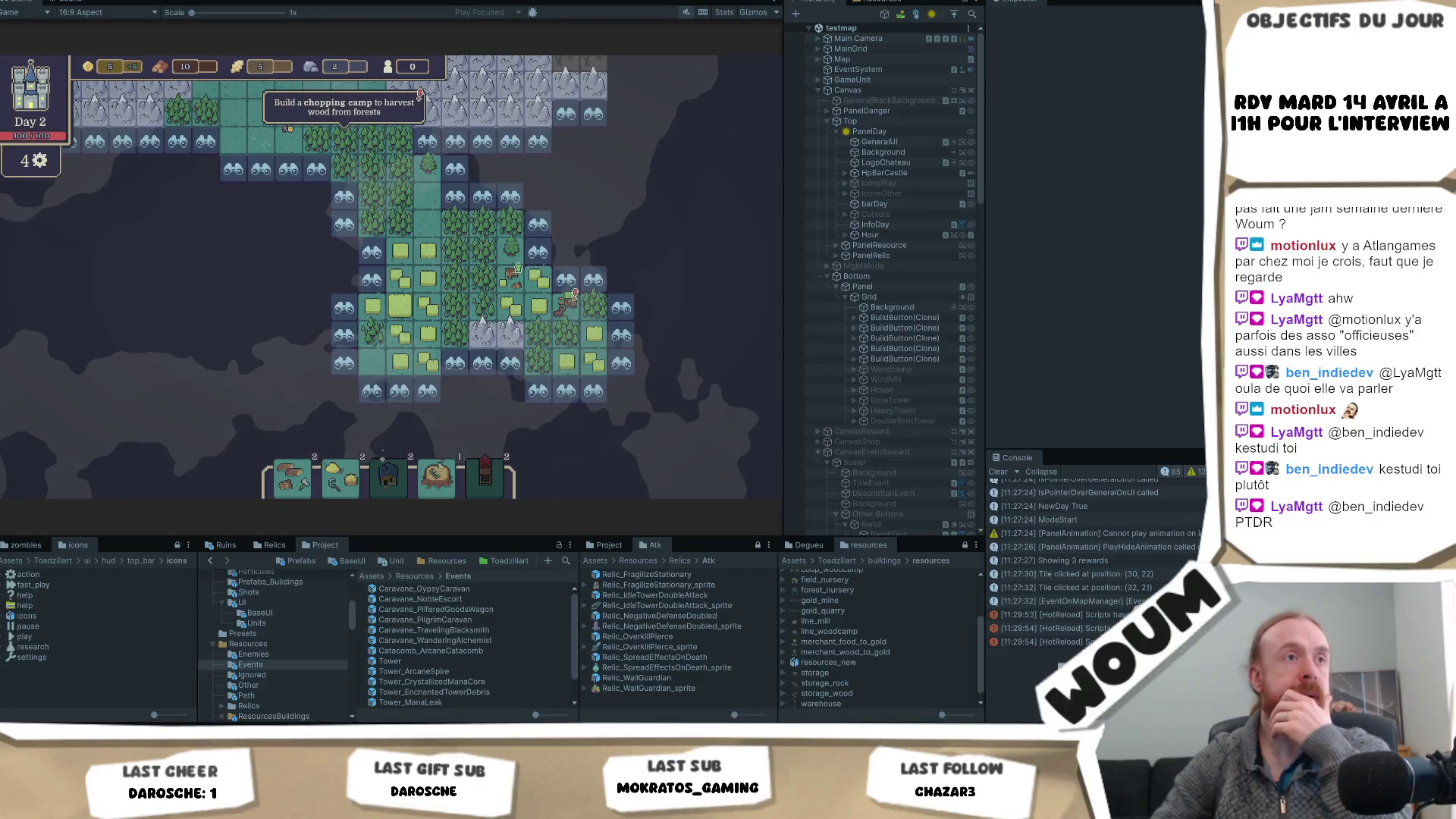
- Inspect three tiles on the day 2 map
click(492, 390)
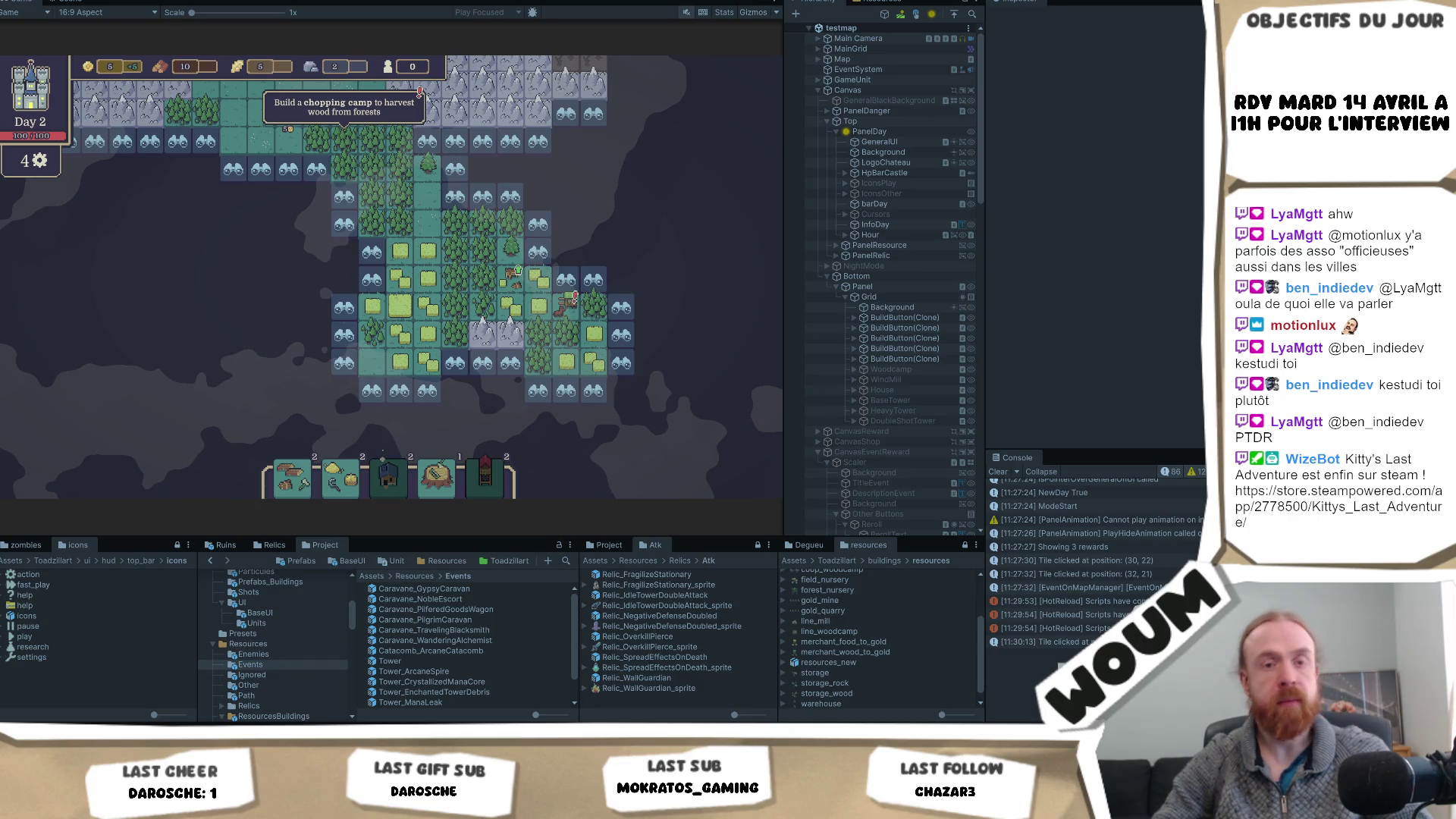
click(379, 371)
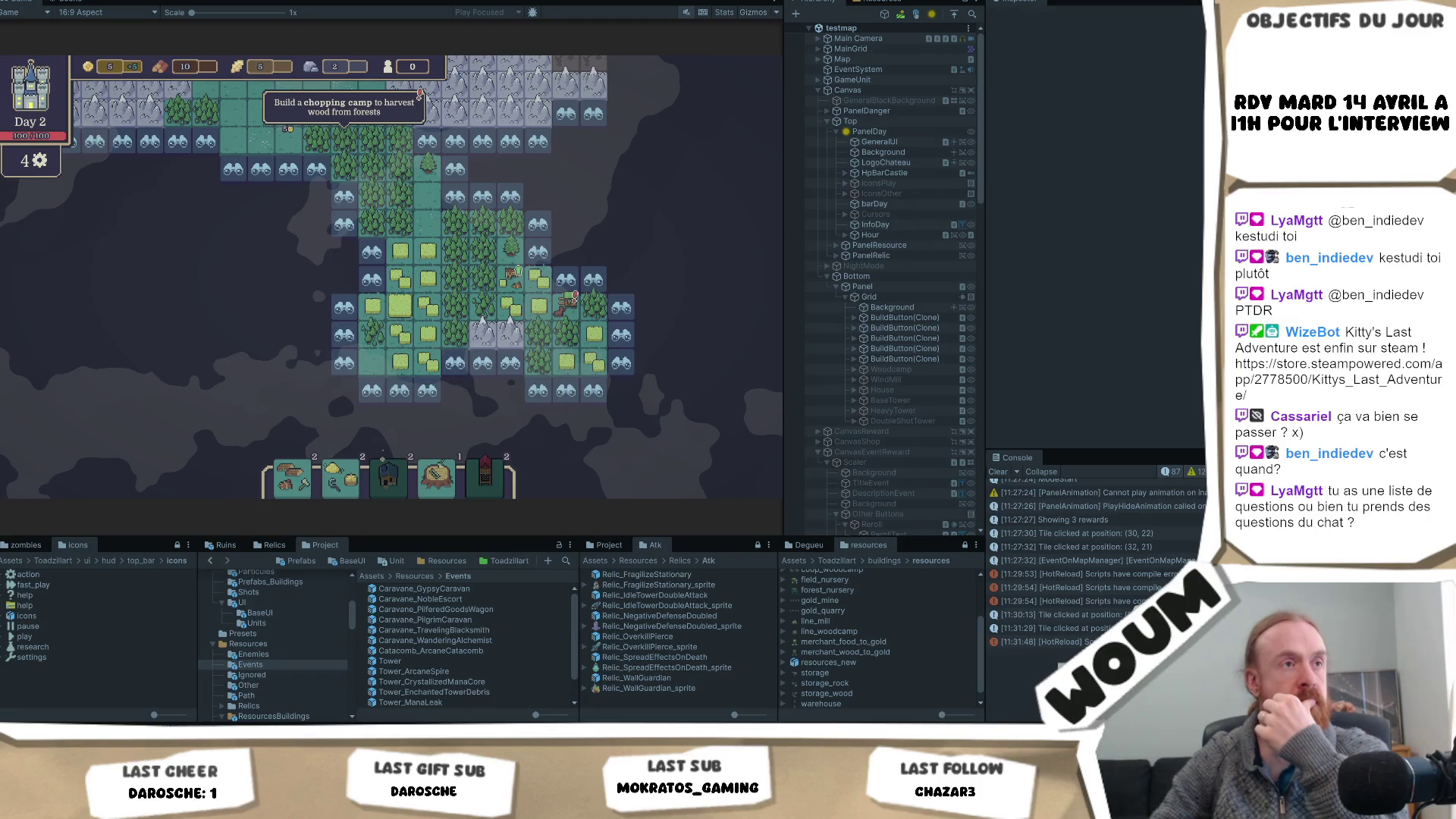
click(208, 293)
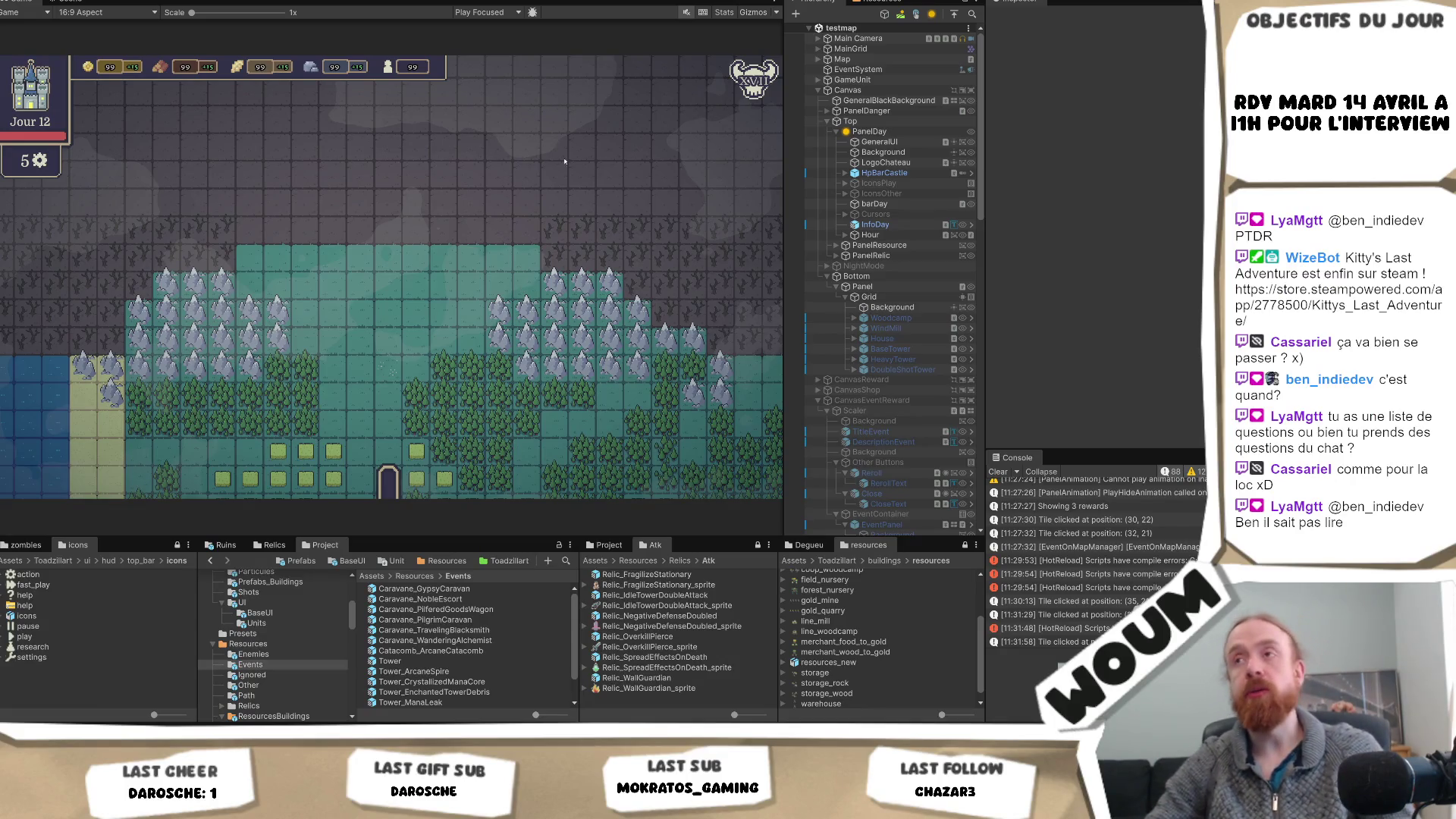
- Restart play mode, dismiss the Welcome message and place the town center on the map
key(ctrl+p)
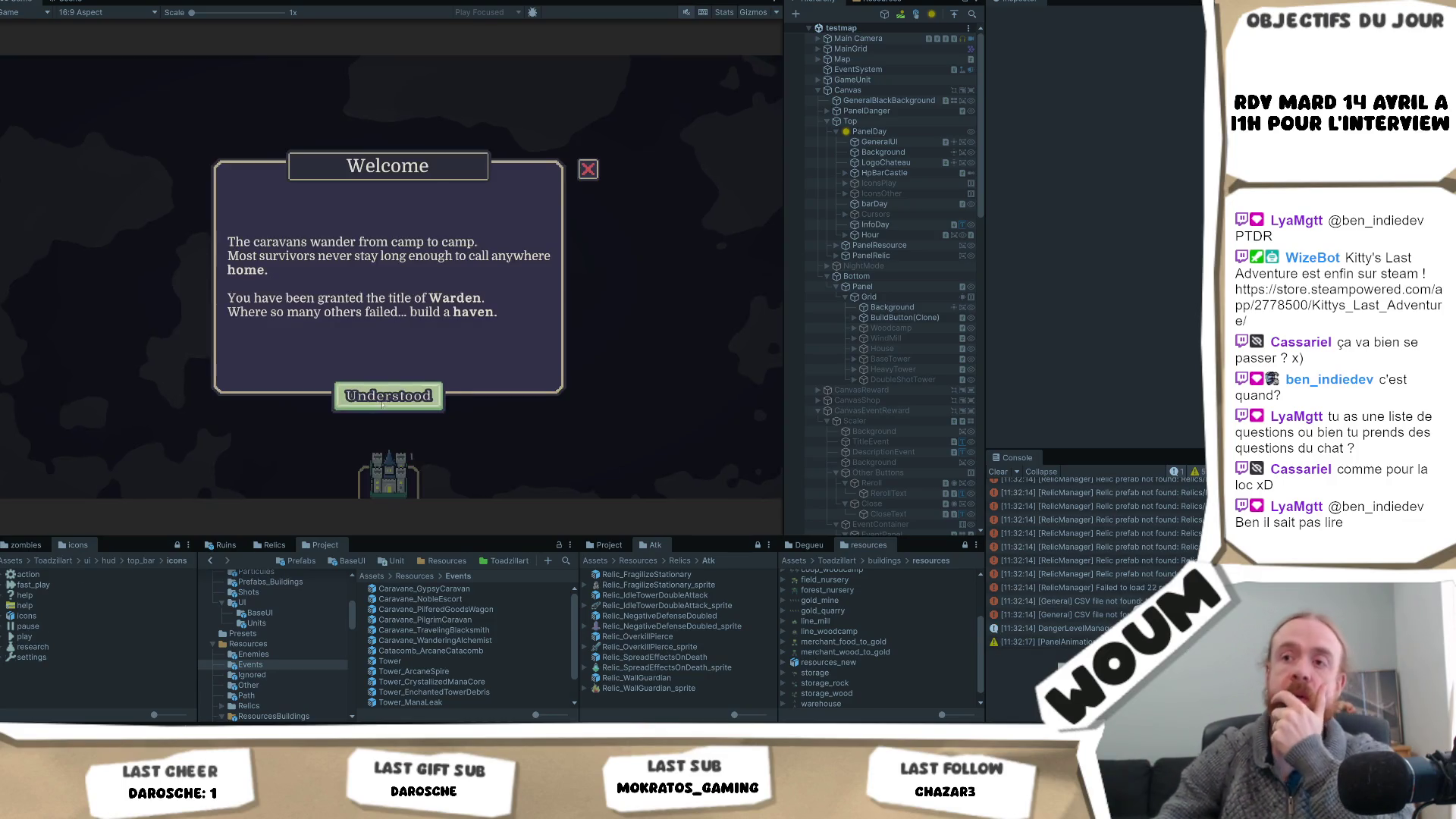
click(415, 404)
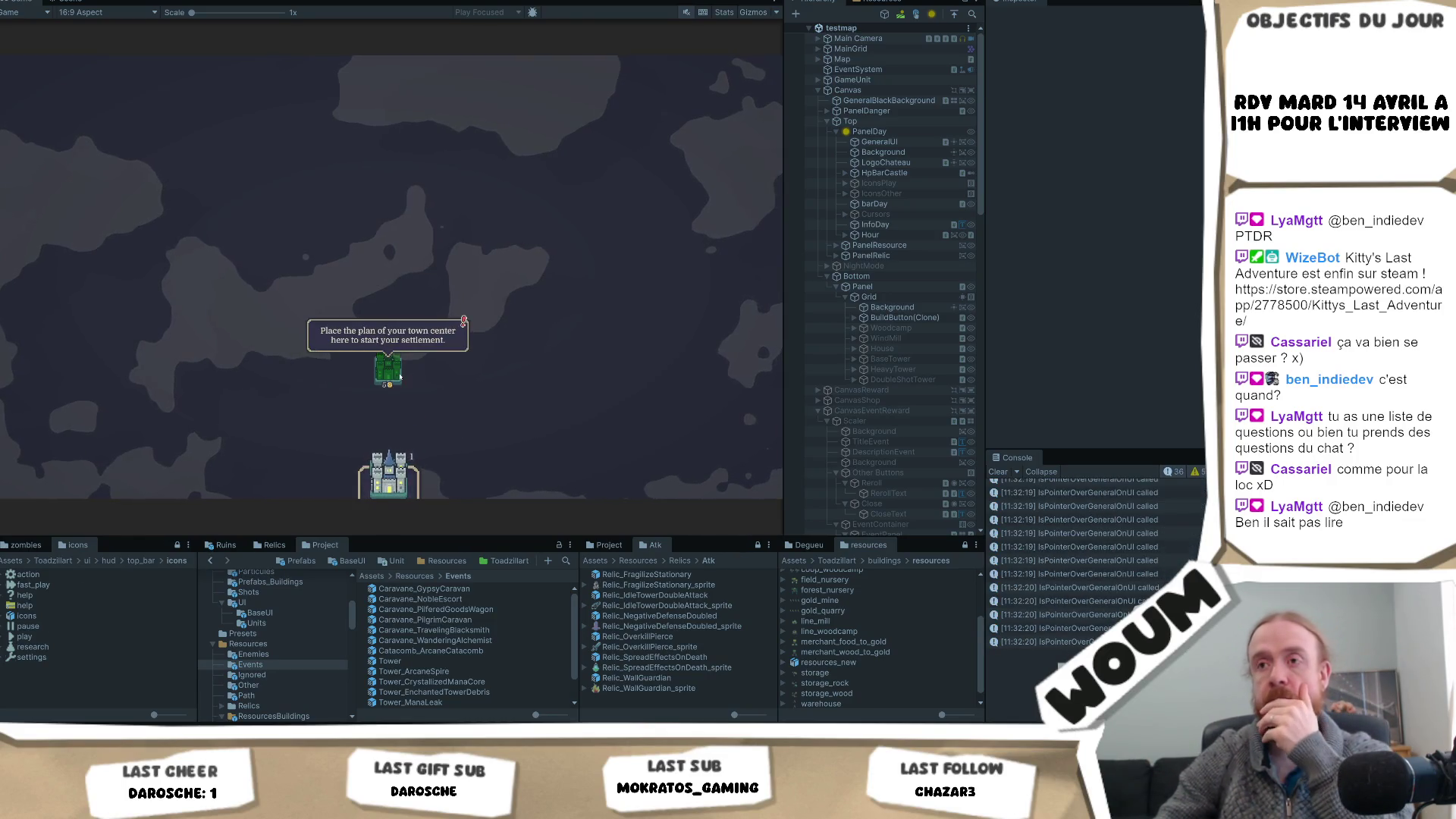
click(406, 383)
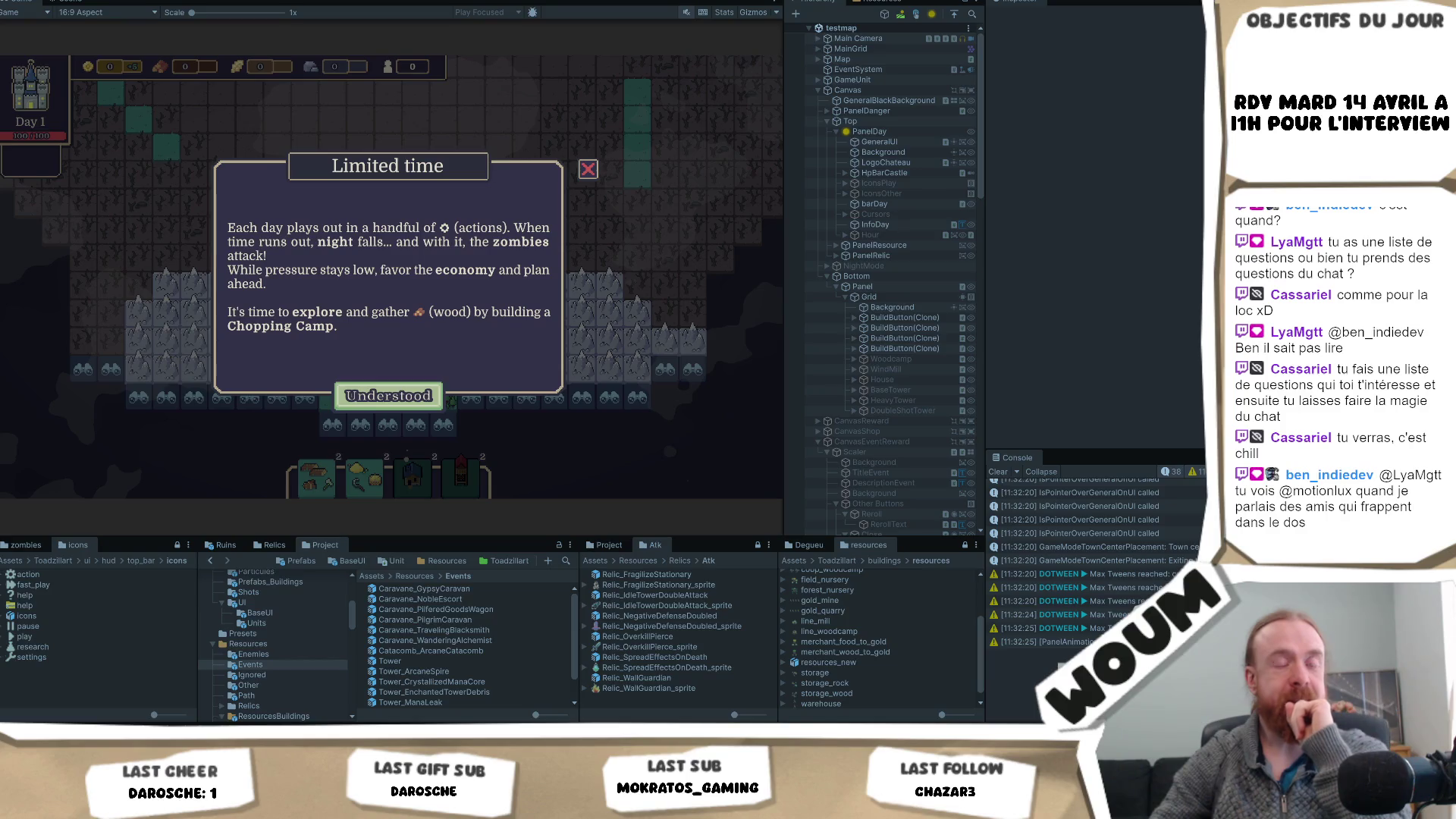
- Dismiss the Limited time tutorial and reveal six discoverable tiles around the town and forest
click(389, 395)
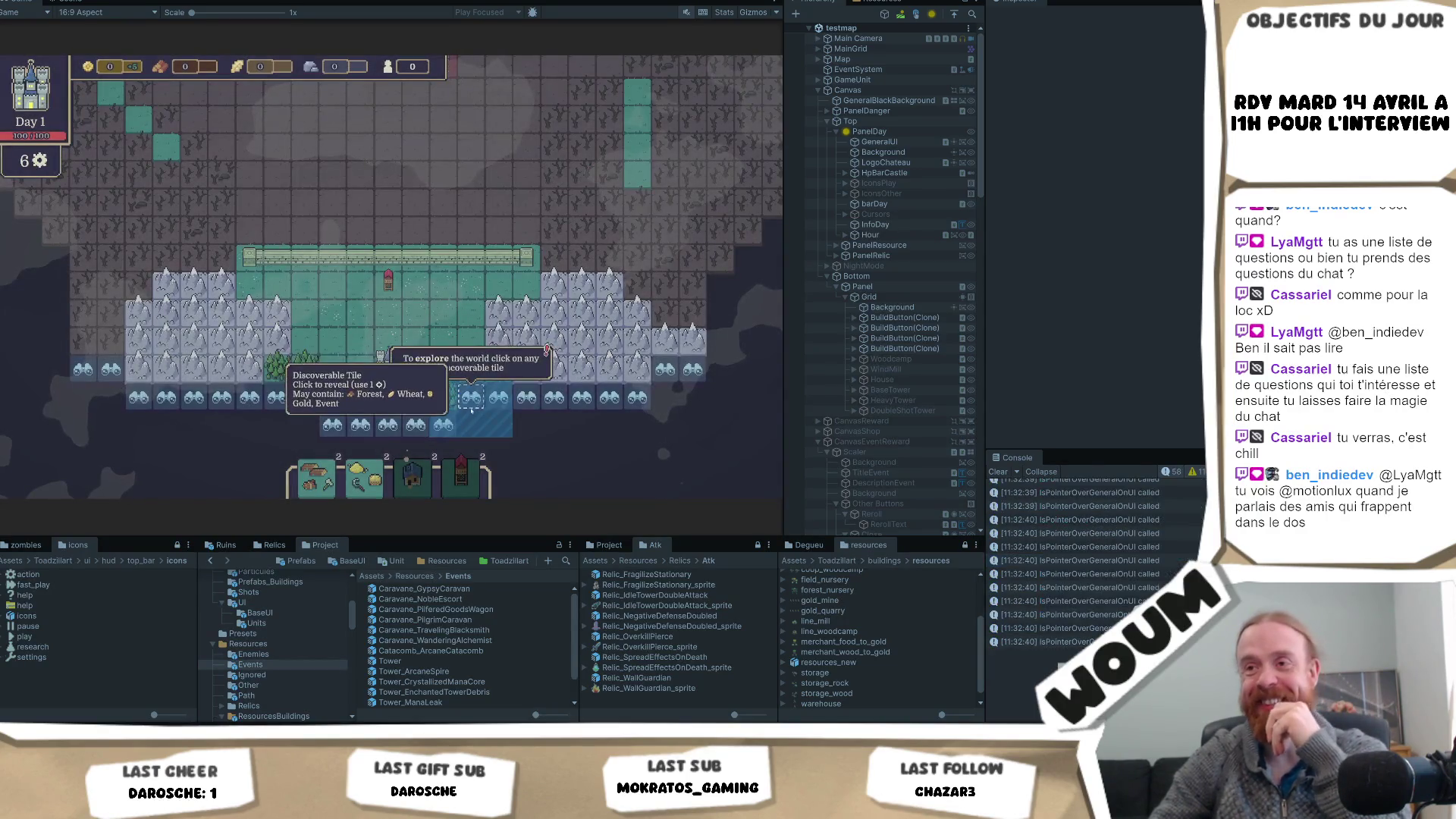
click(471, 396)
click(480, 205)
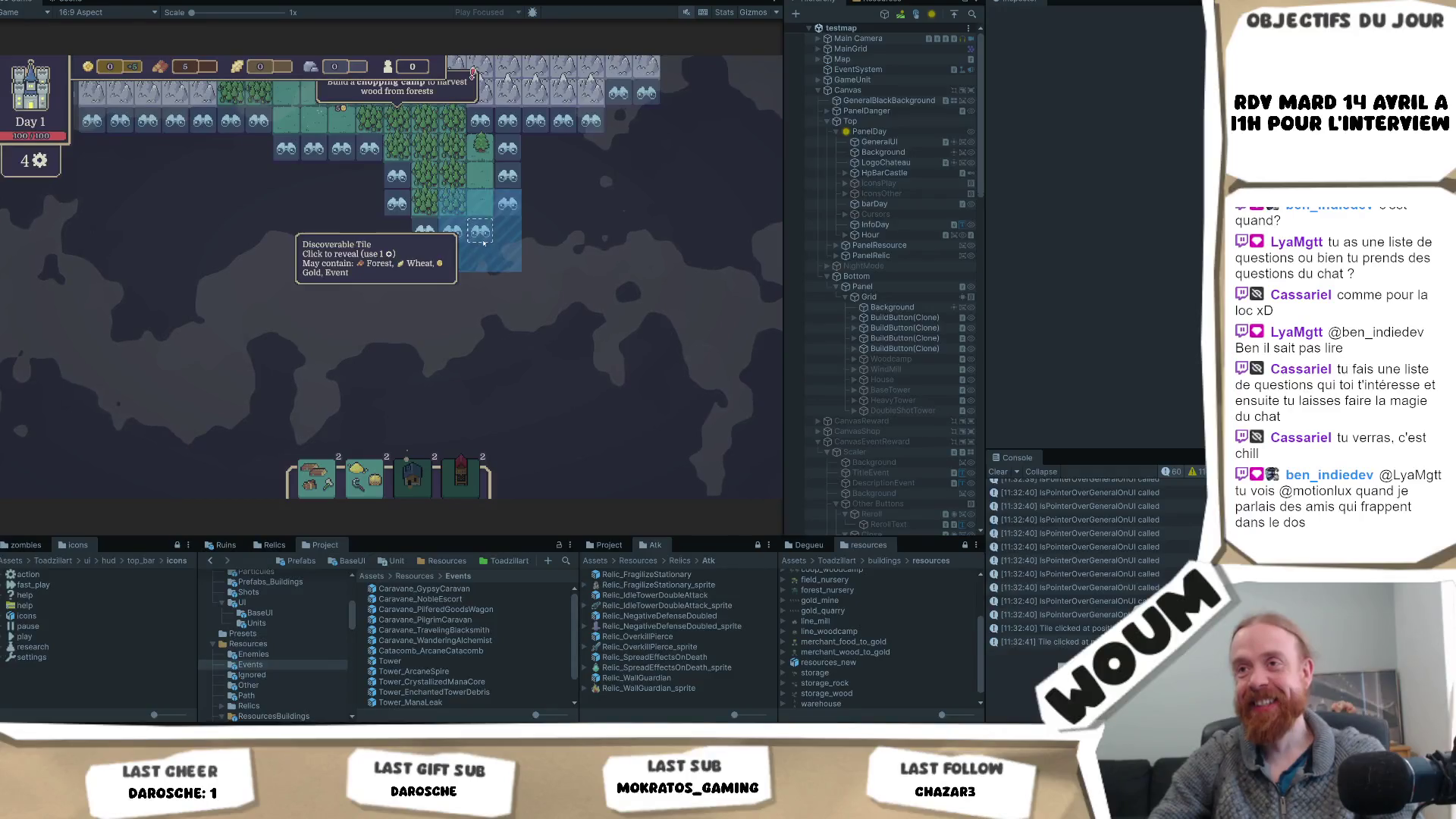
click(483, 242)
click(508, 286)
click(535, 342)
click(480, 342)
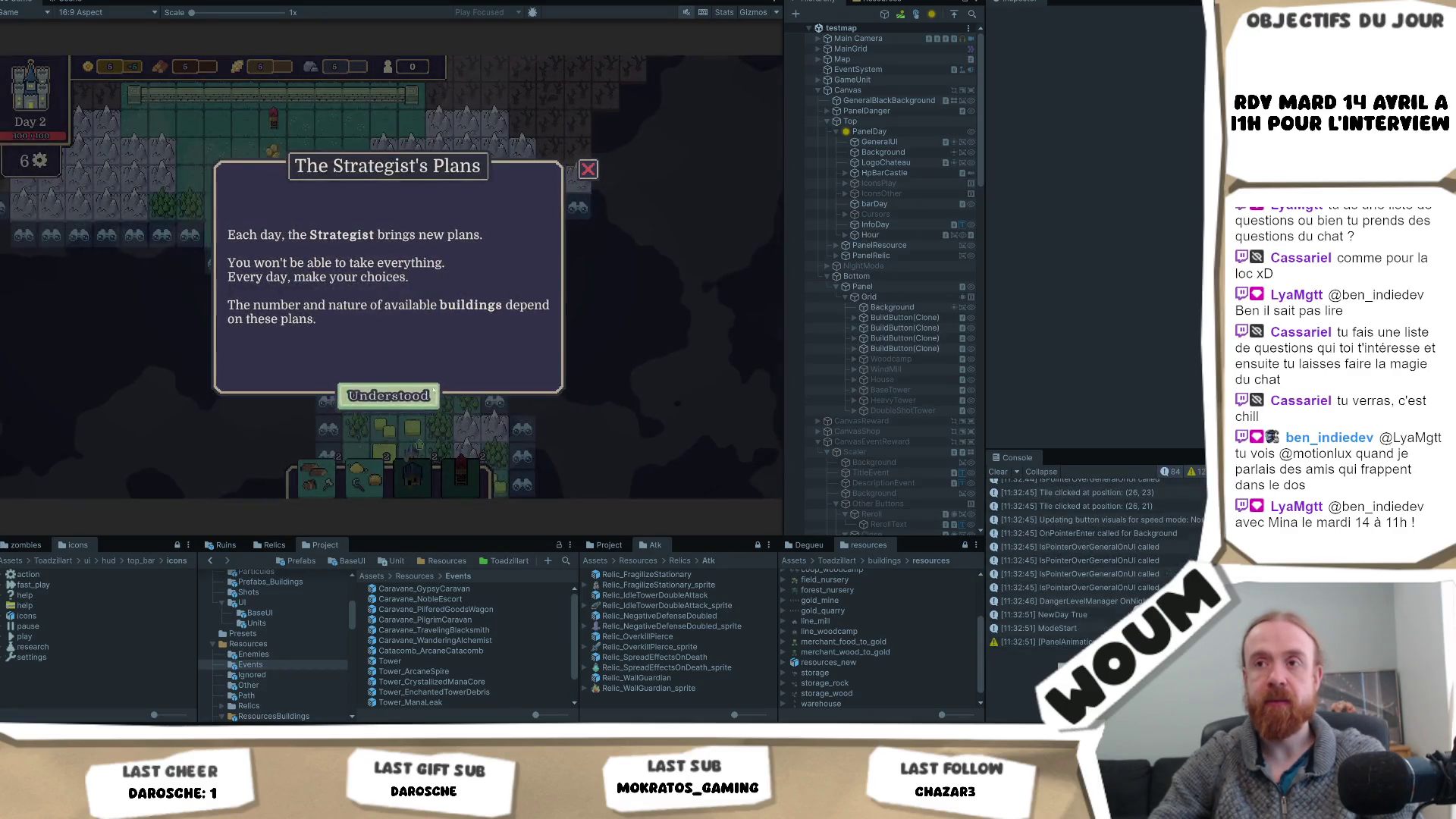
- Take a building from the construction kit, check the house tile, then exit play mode
click(433, 389)
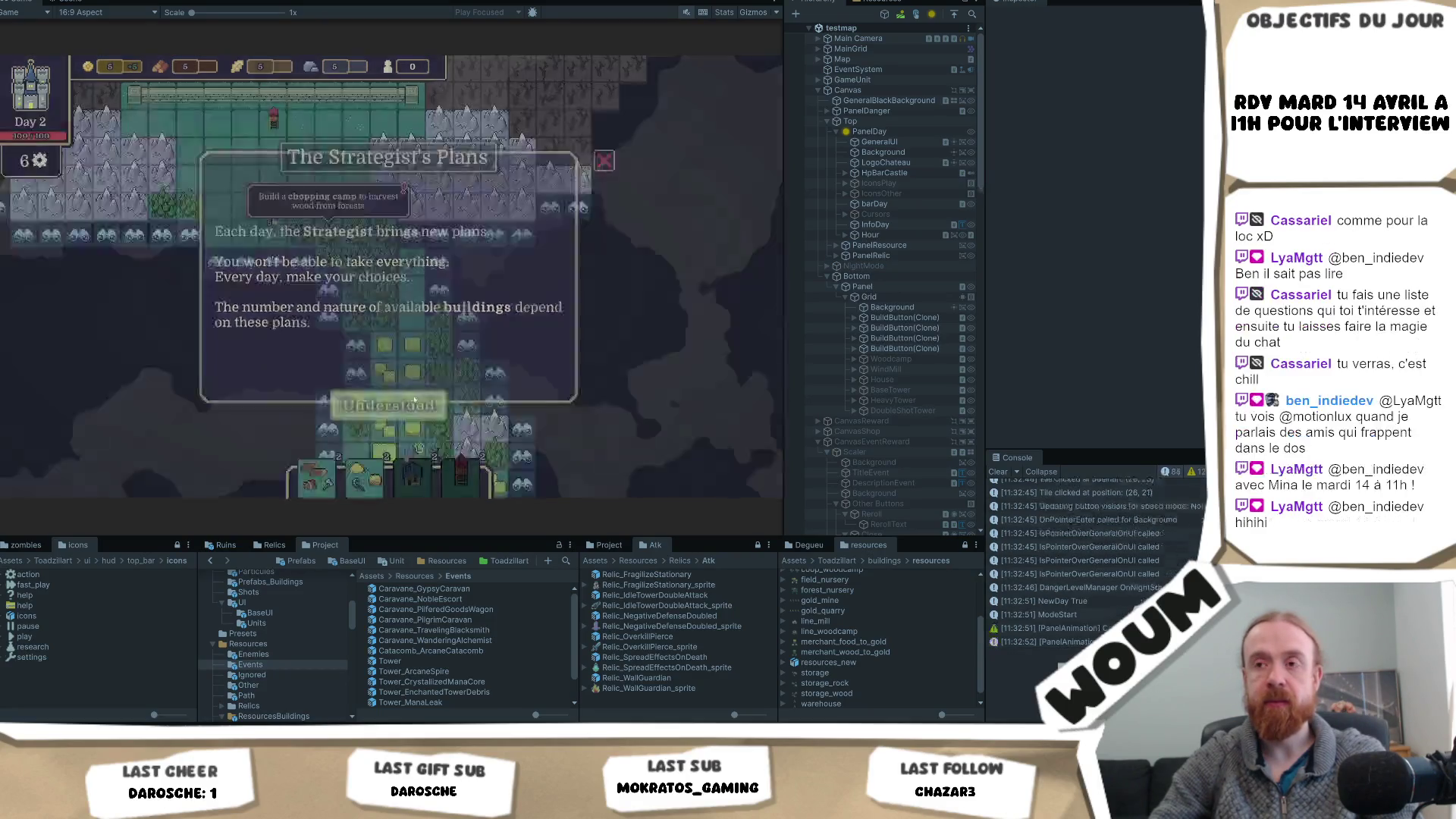
click(427, 383)
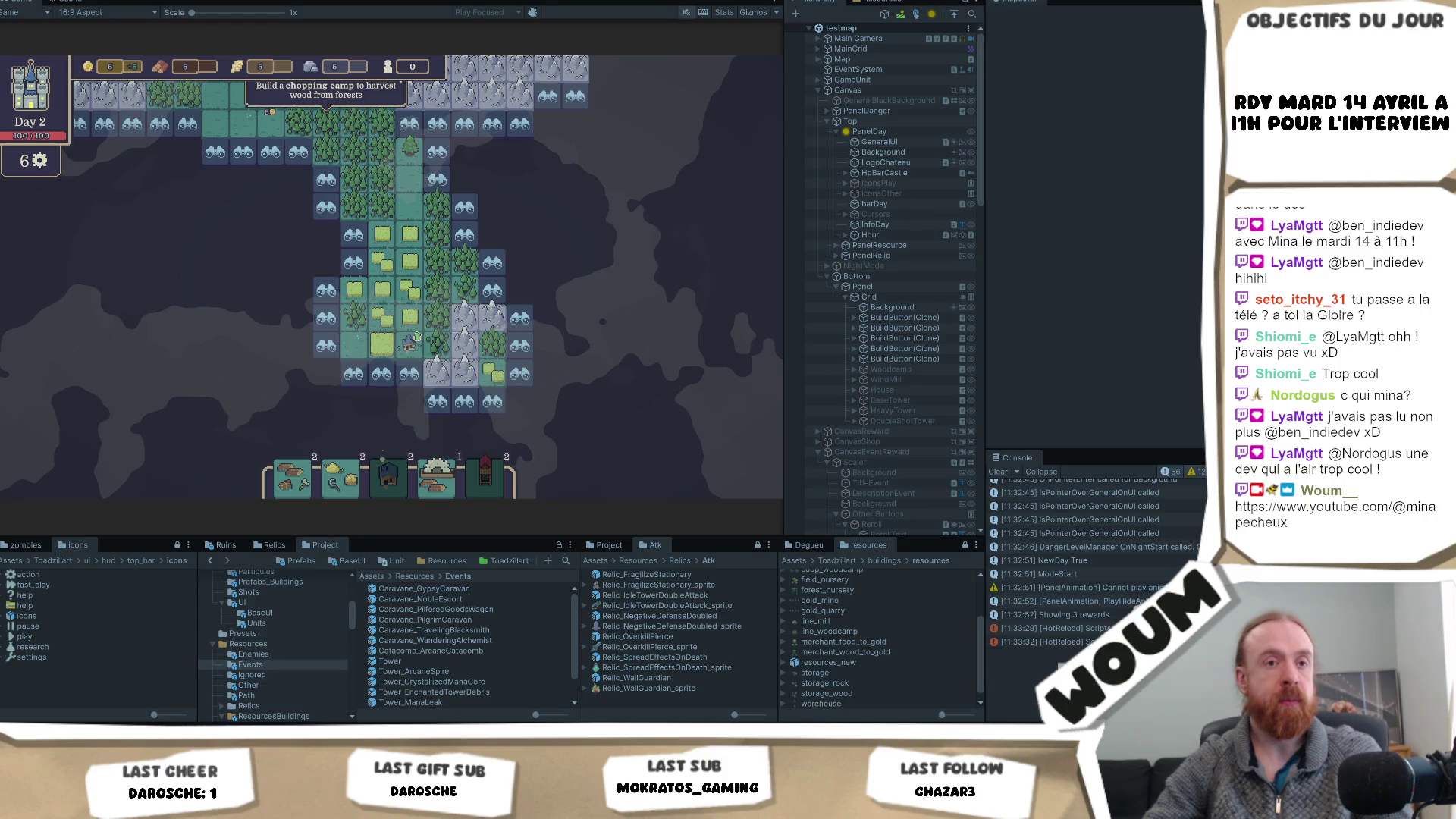
click(409, 345)
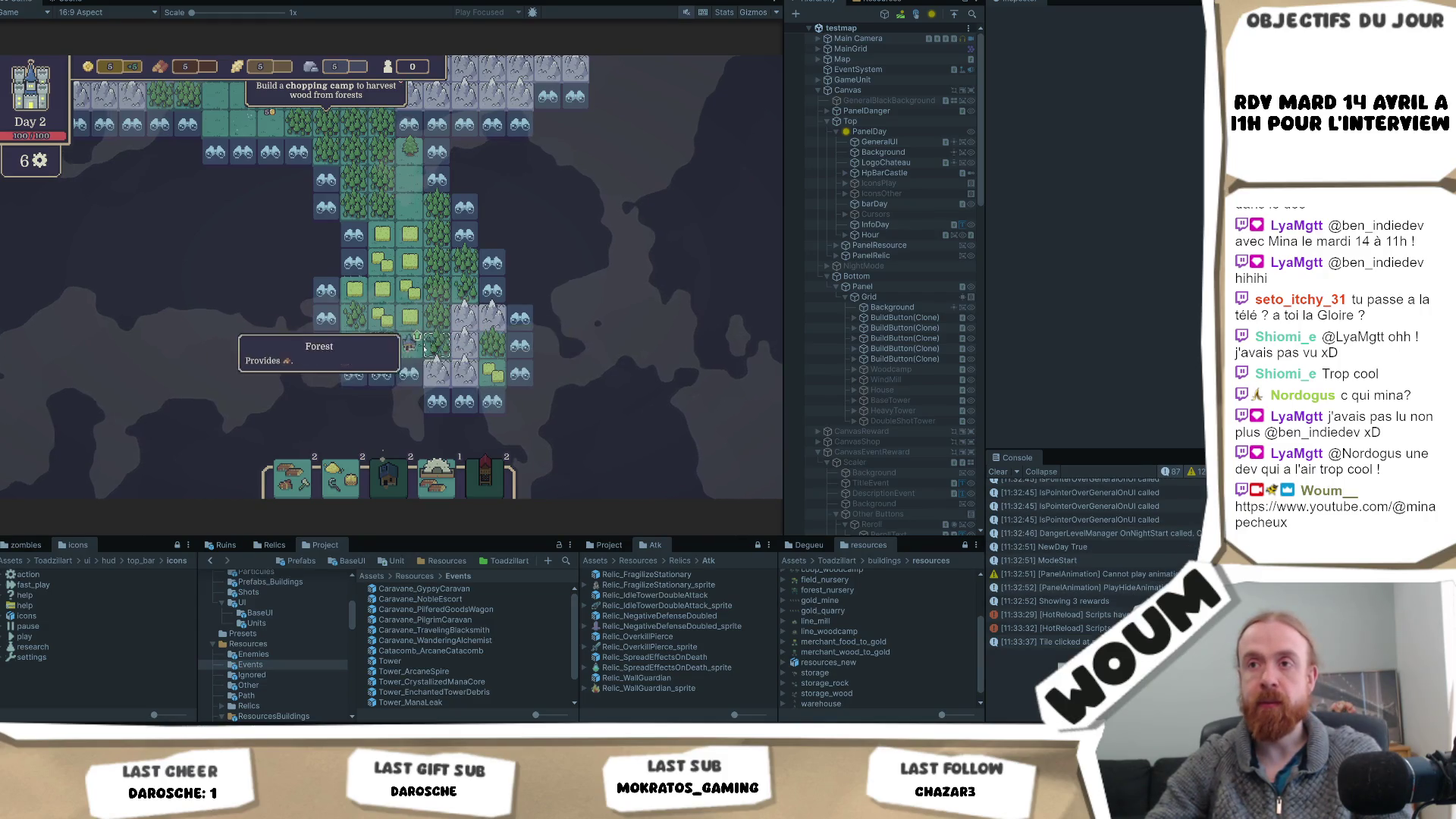
key(Escape)
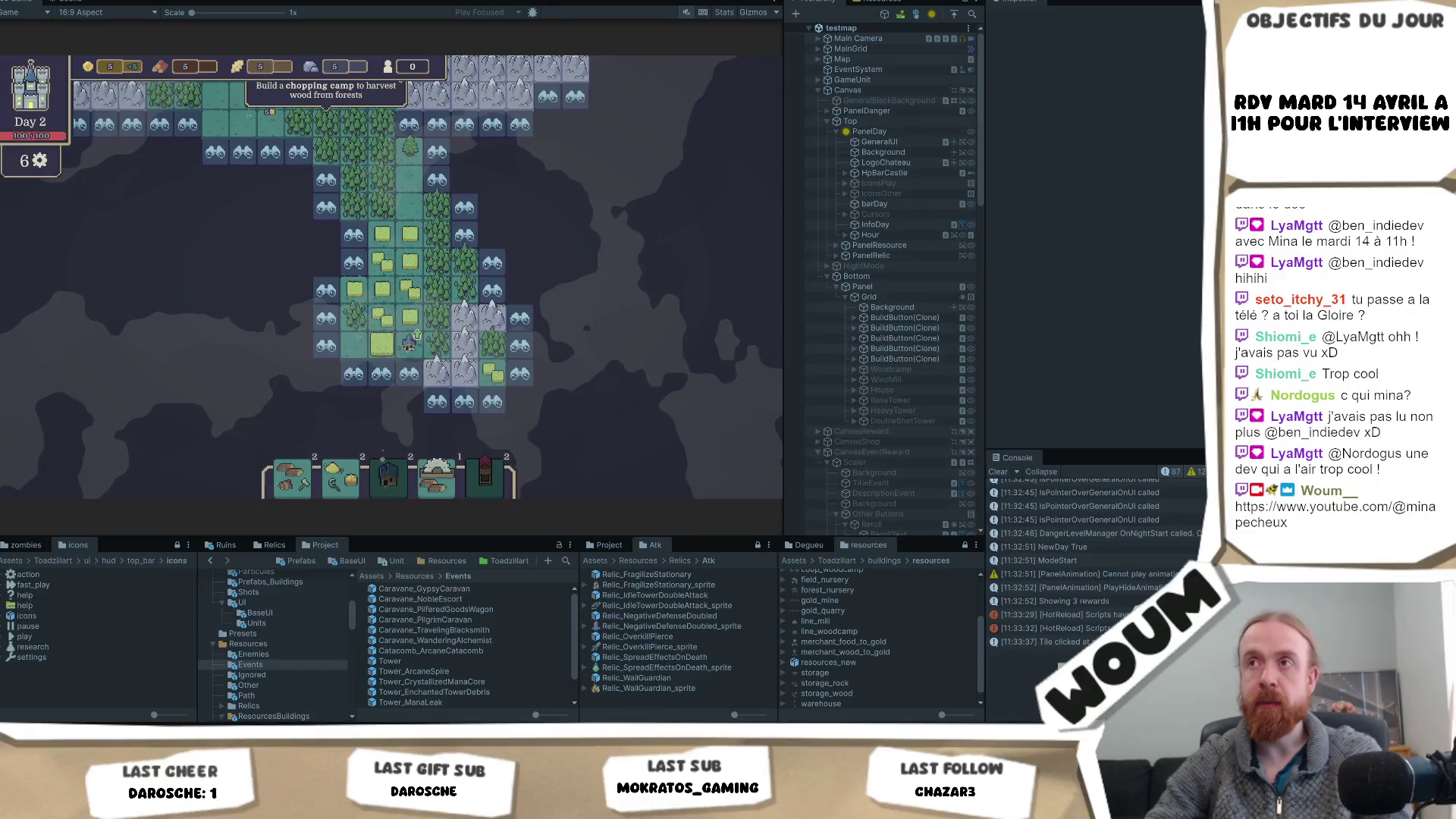
key(ctrl+p)
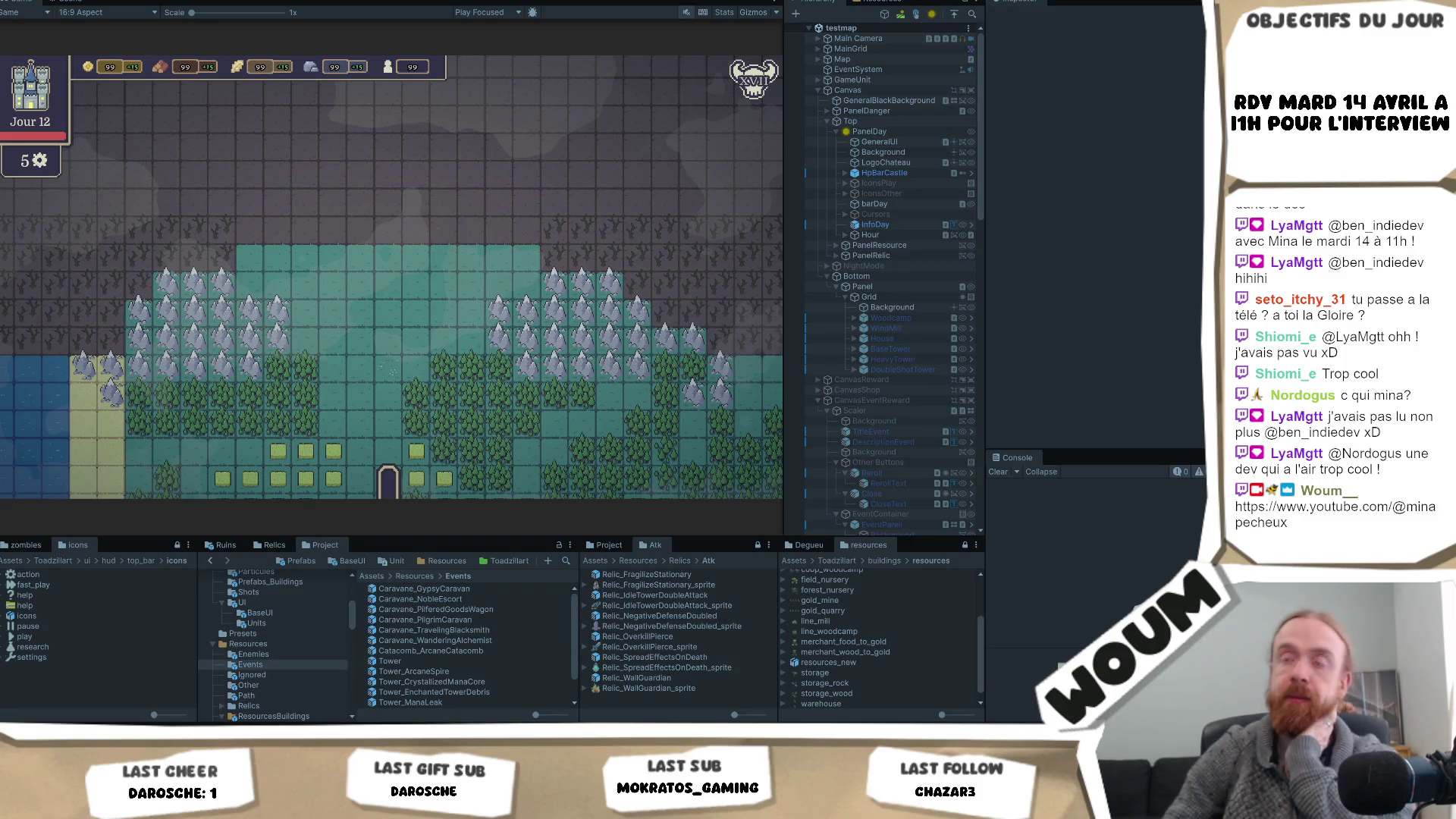
- Restart play mode, dismiss the Welcome message and place the town center
mouse_move(72, 732)
key(ctrl+p)
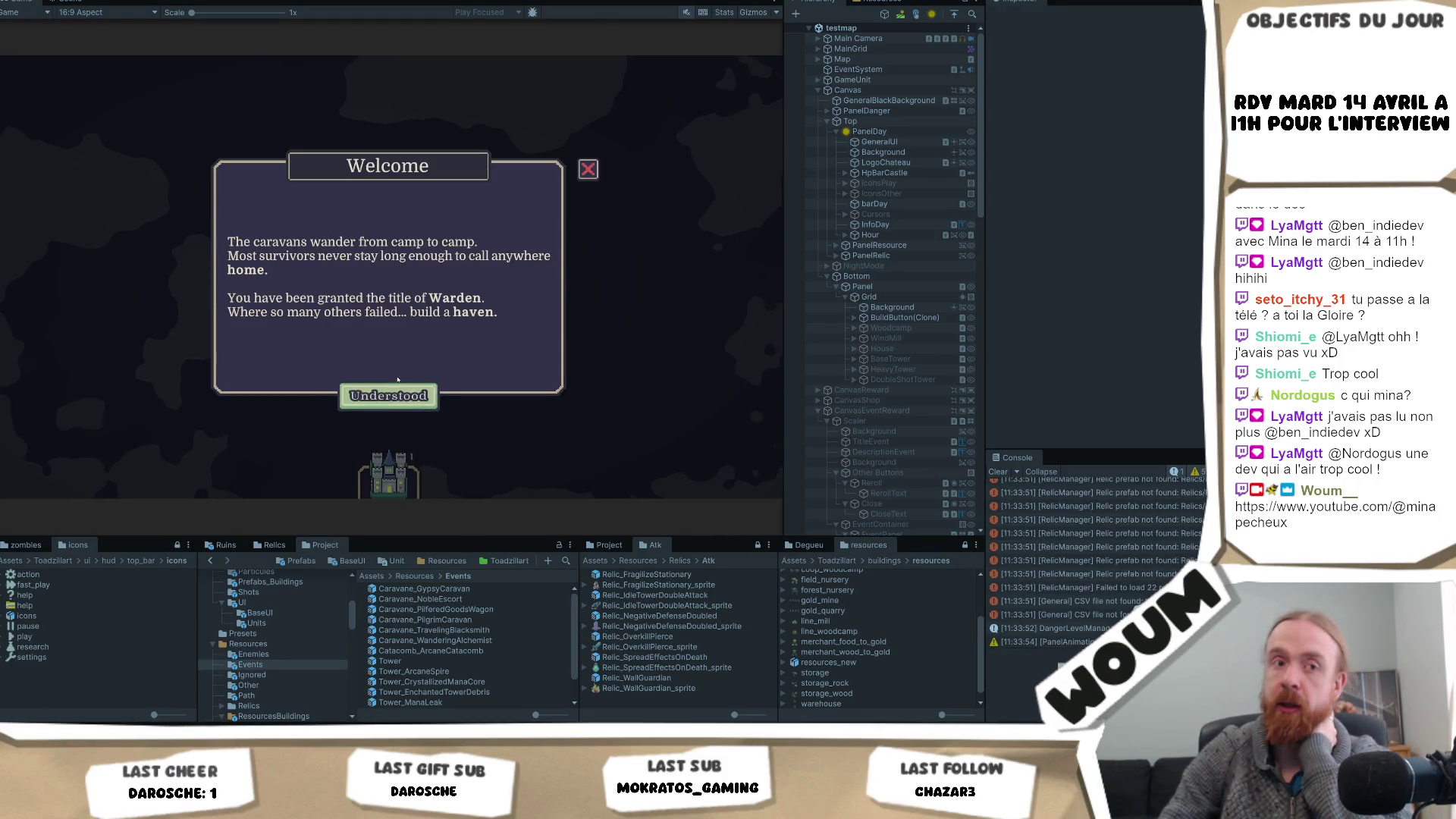
click(388, 395)
click(389, 364)
click(383, 407)
click(388, 368)
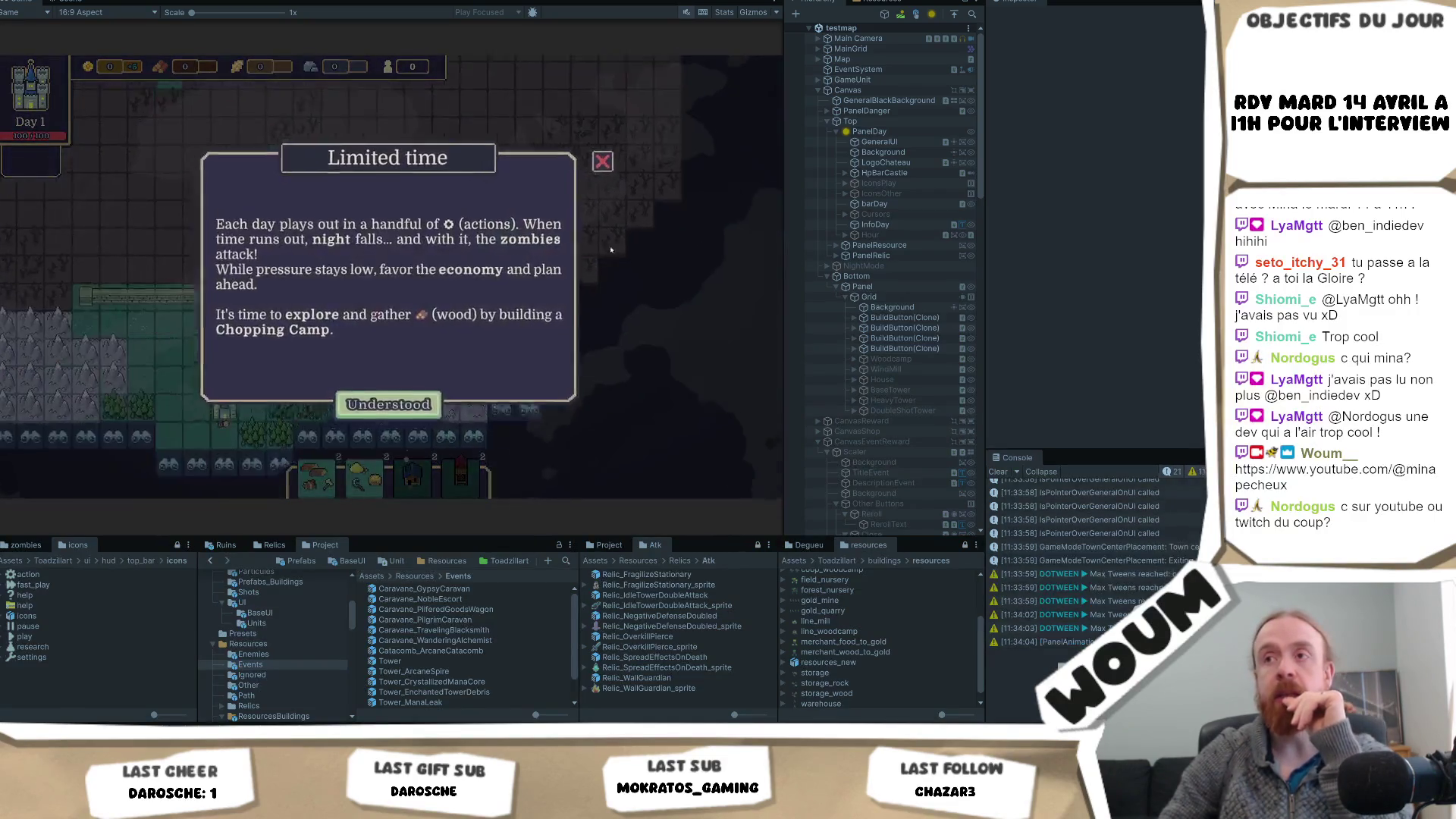
- Dismiss the Limited time tutorial and reveal three fogged tiles near the town and forest
click(430, 403)
click(416, 373)
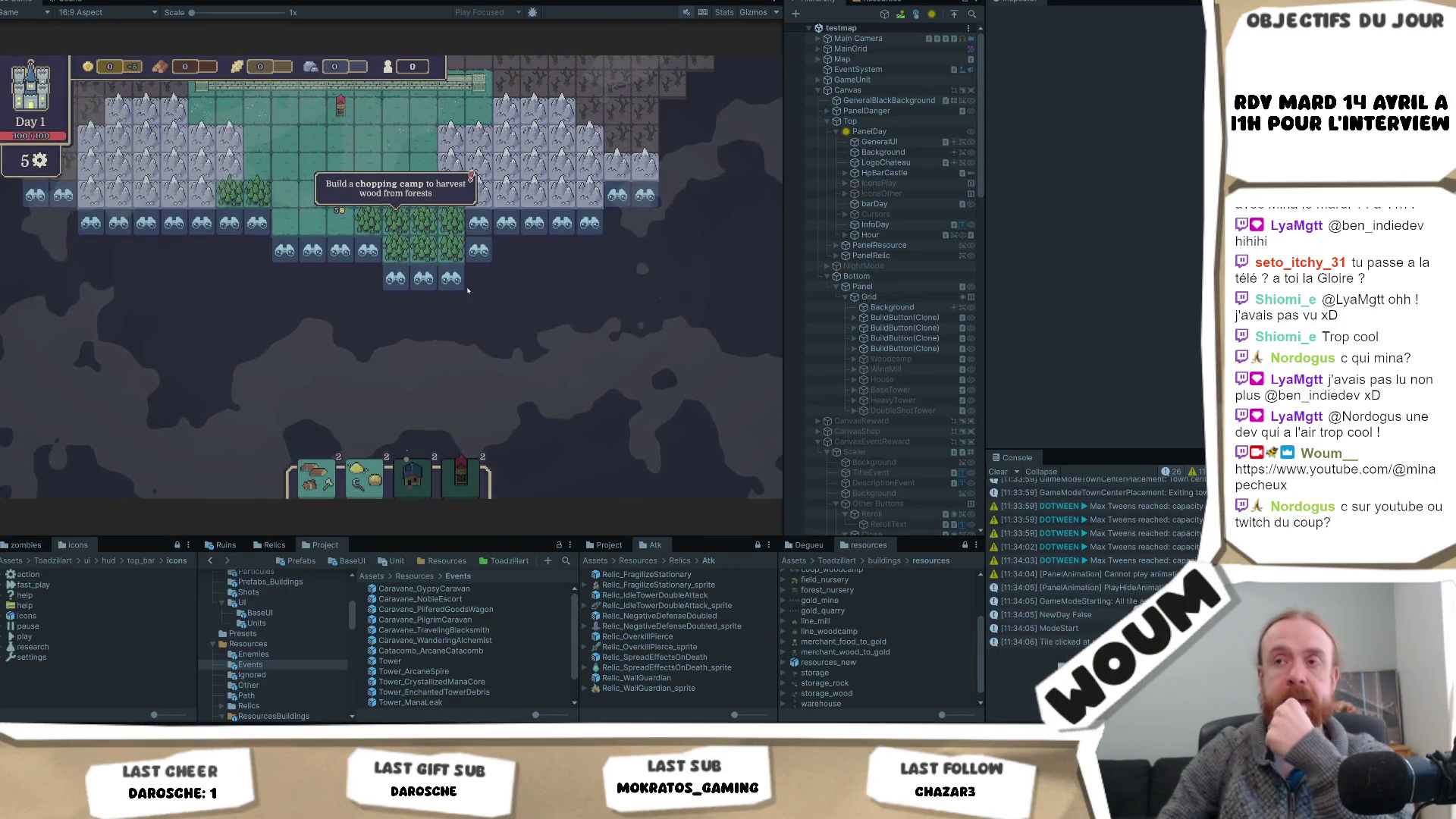
click(339, 250)
click(395, 278)
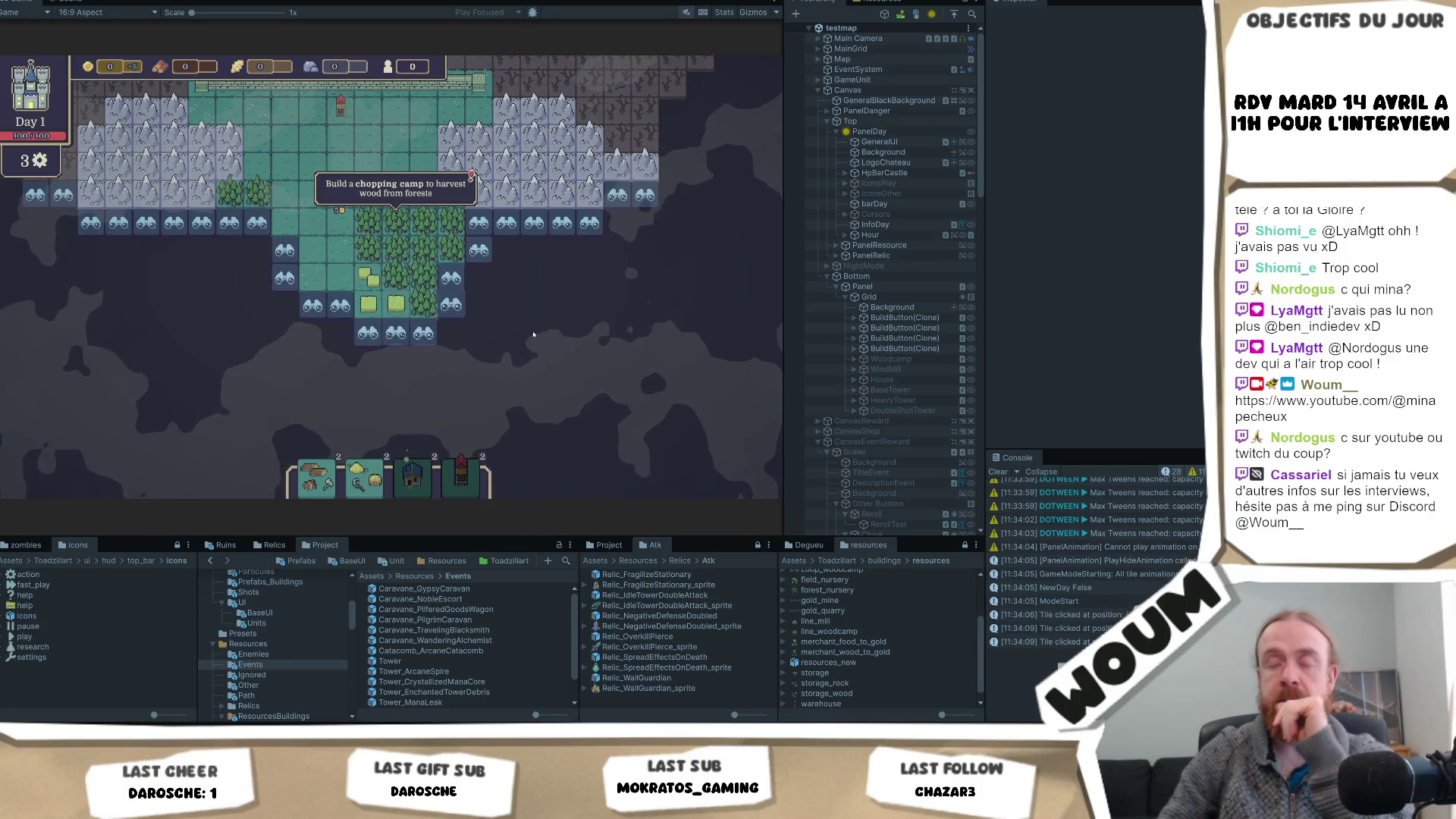
- Build a chopping camp on a forest tile, end day 1, and take Automatic Chopping
click(316, 478)
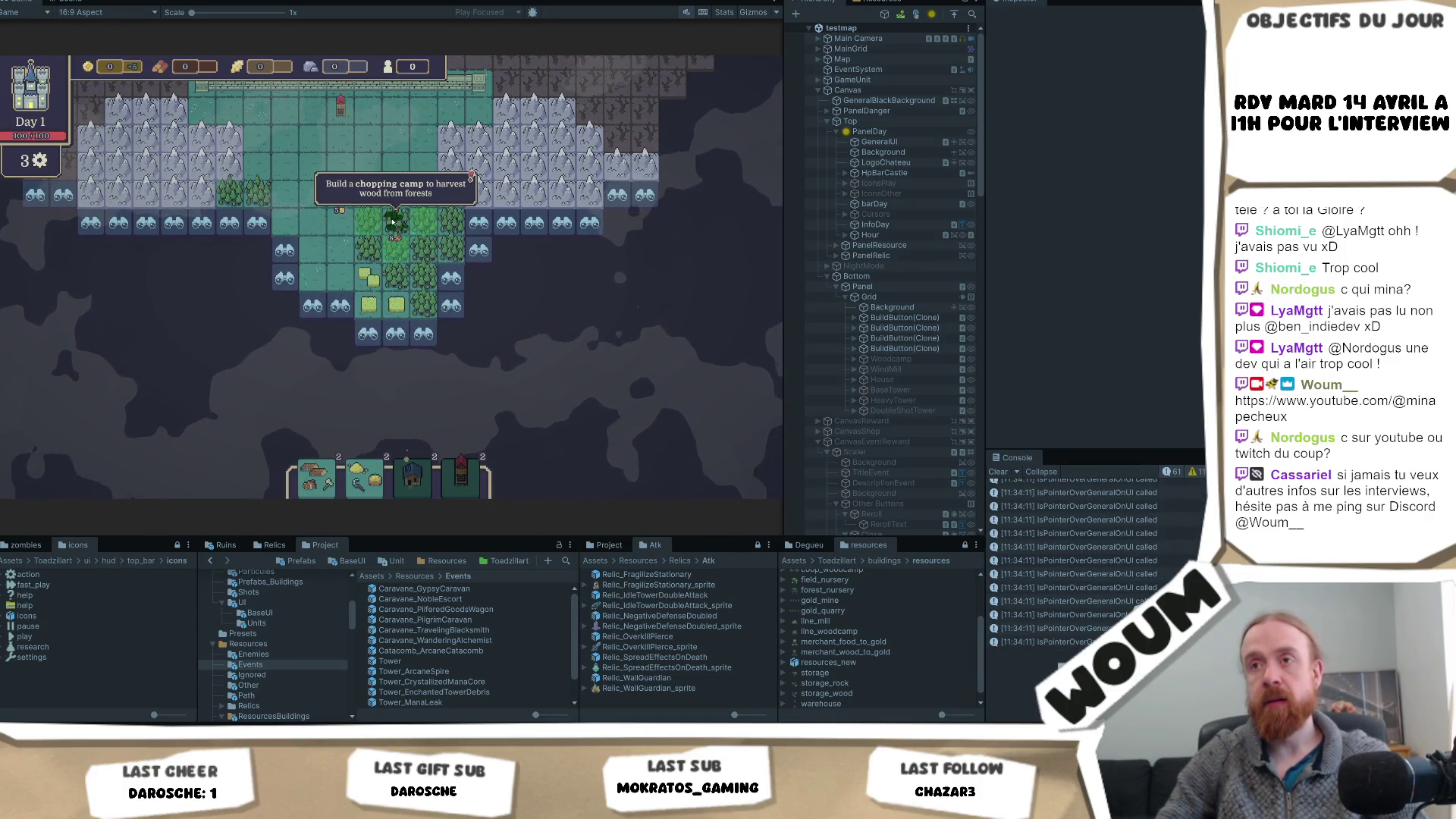
click(392, 219)
click(284, 250)
click(203, 223)
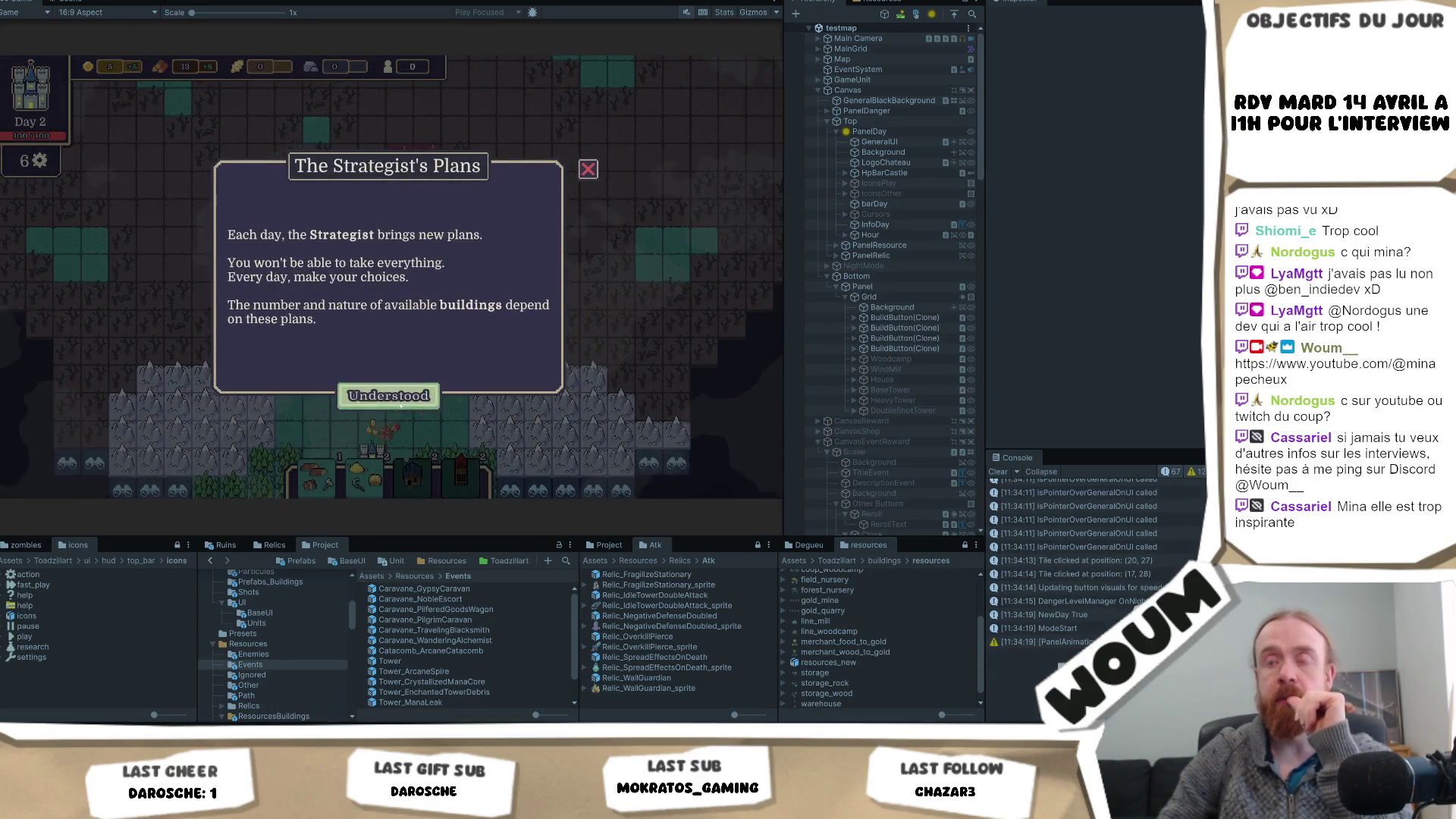
click(405, 408)
click(388, 369)
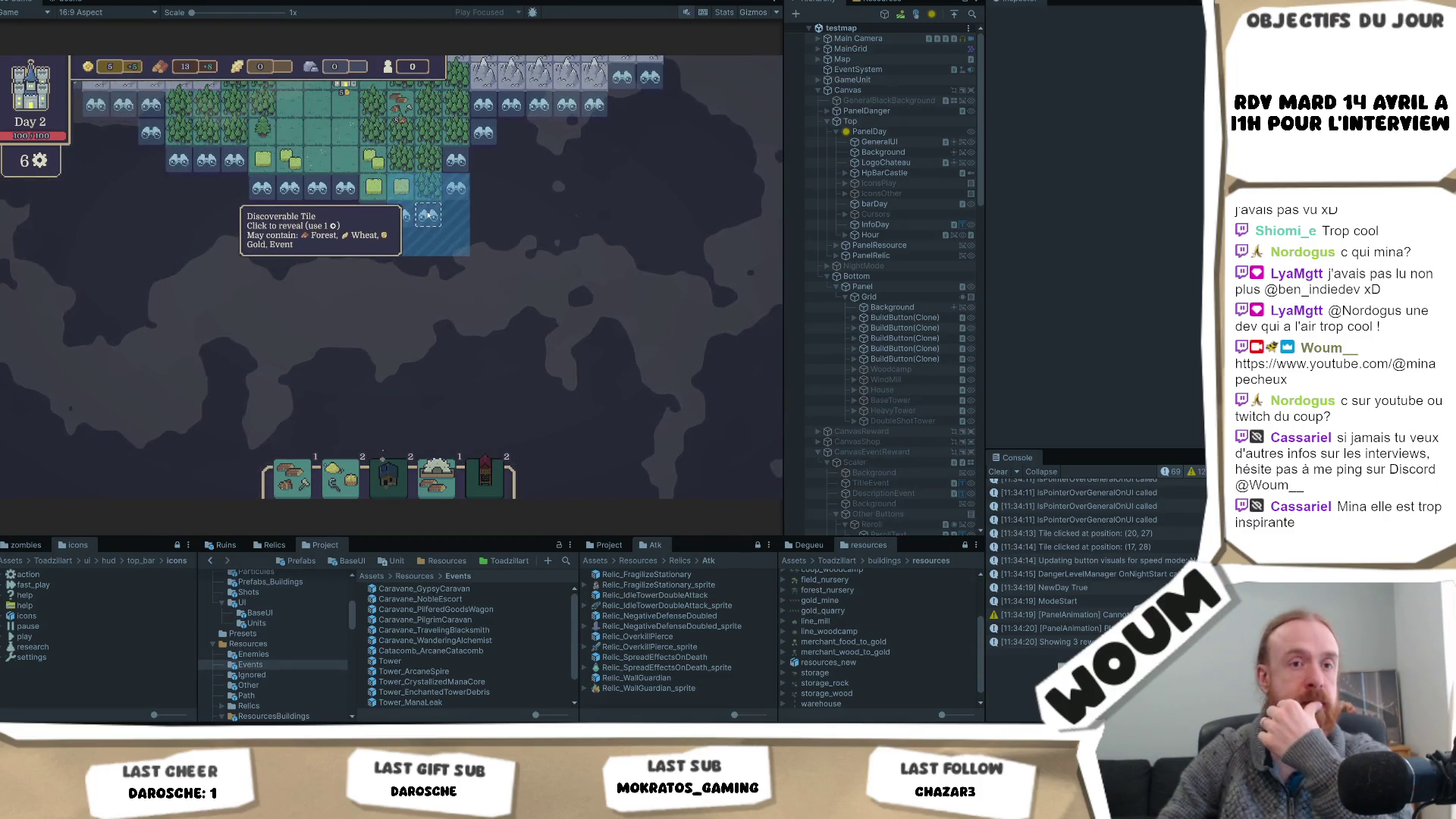
- Reveal tiles beside the fields and near the Wood tile, scouting the fog right of the ruins
click(428, 216)
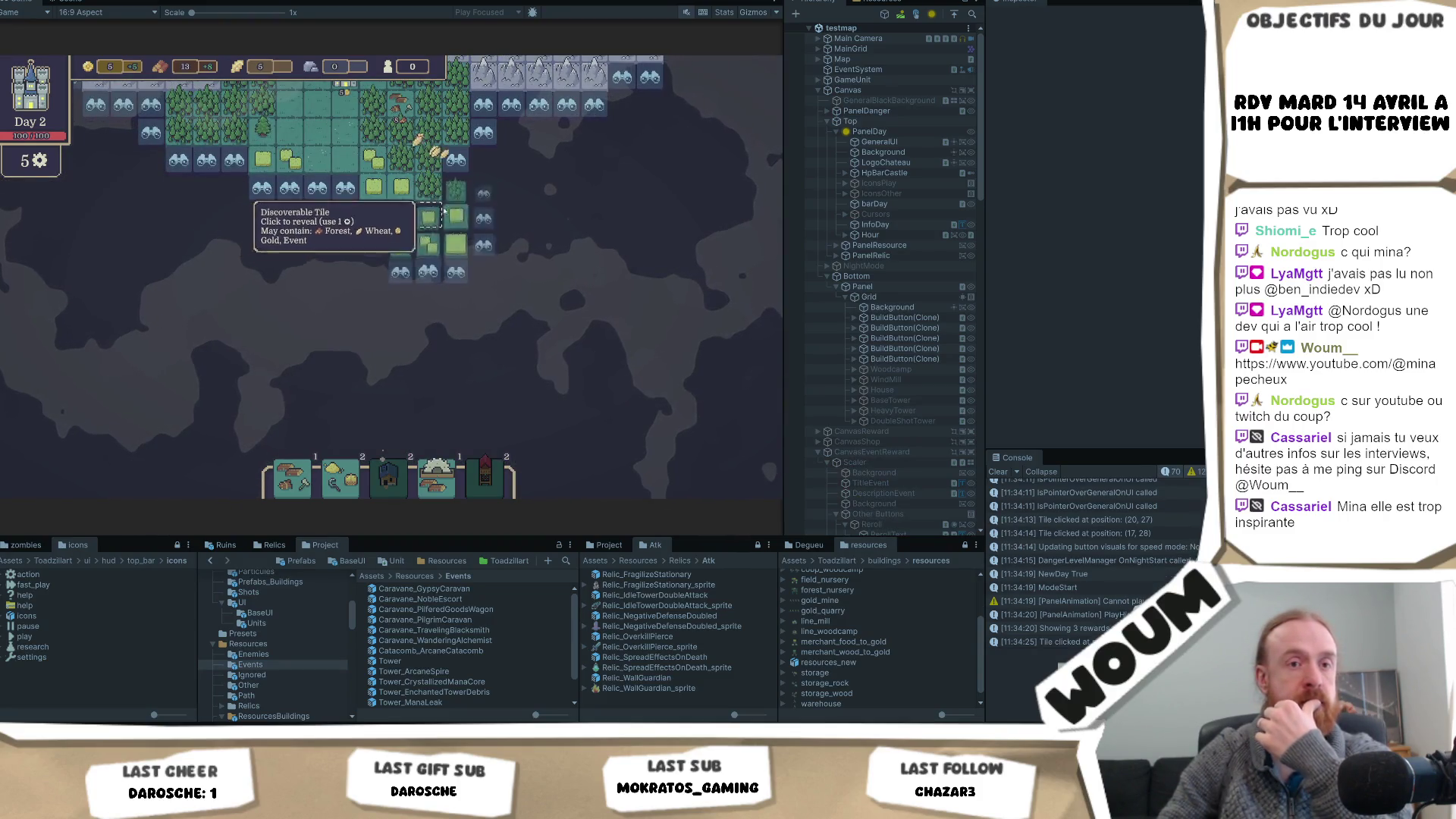
click(485, 241)
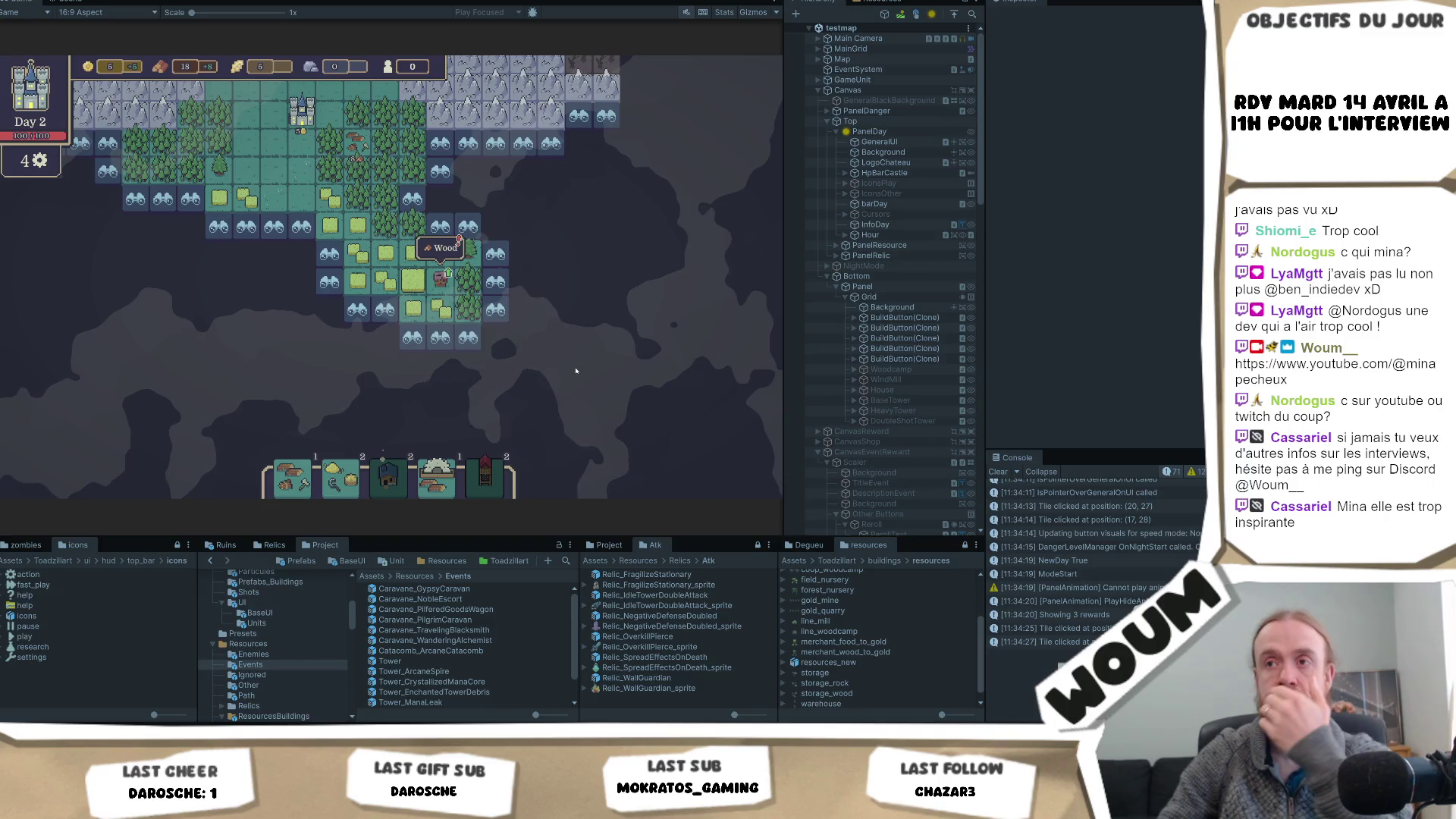
click(463, 257)
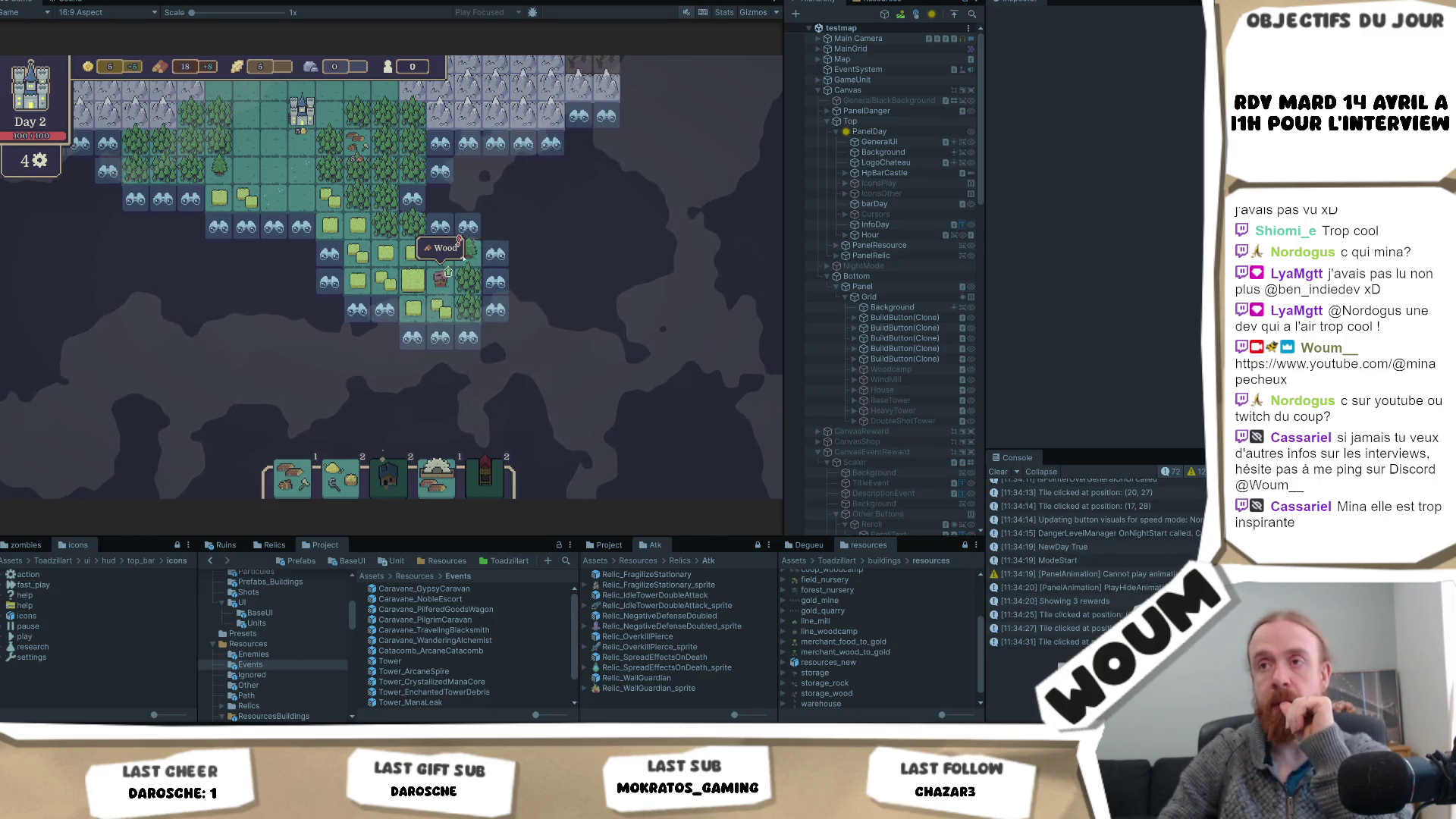
click(495, 281)
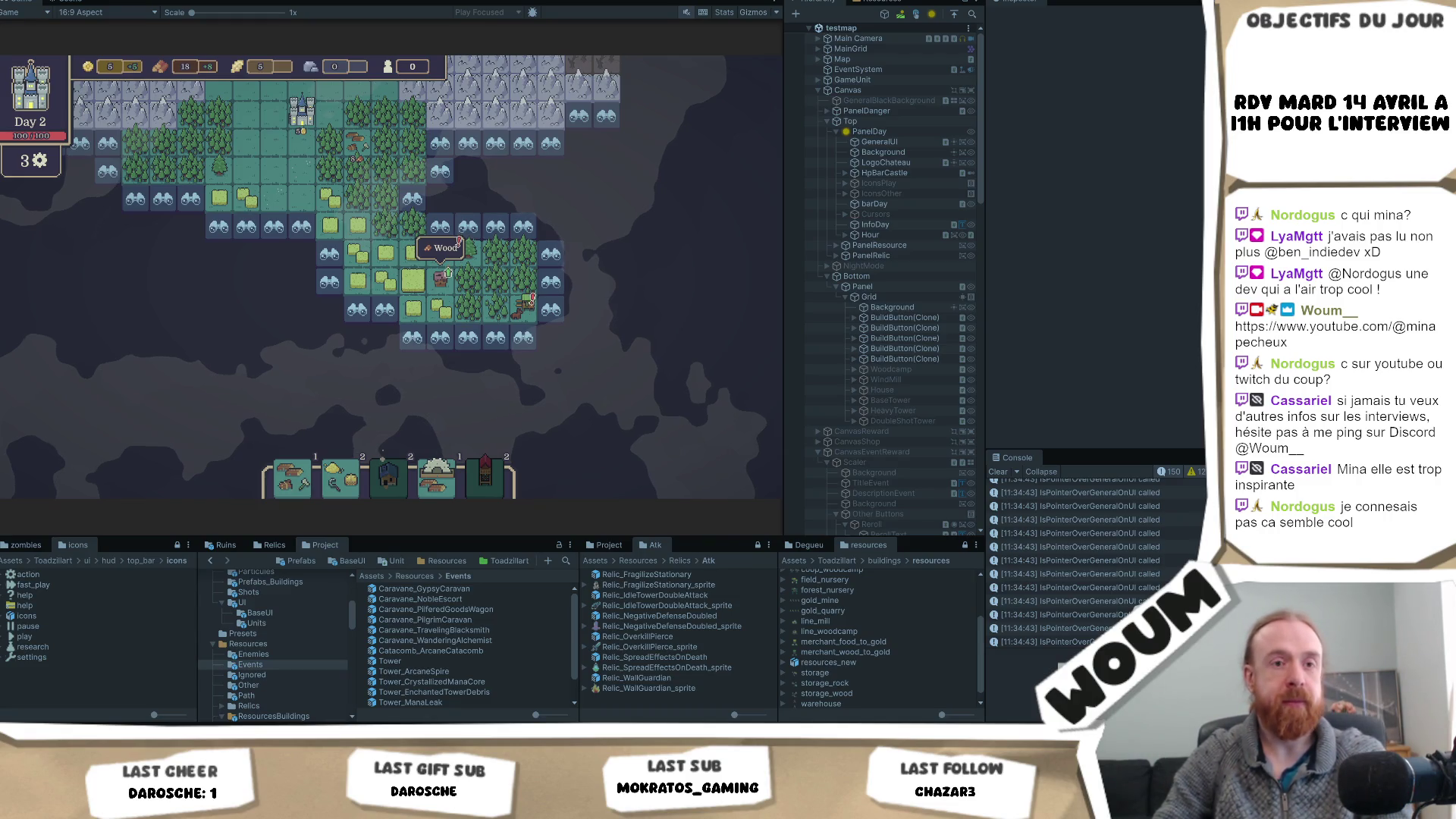
click(614, 377)
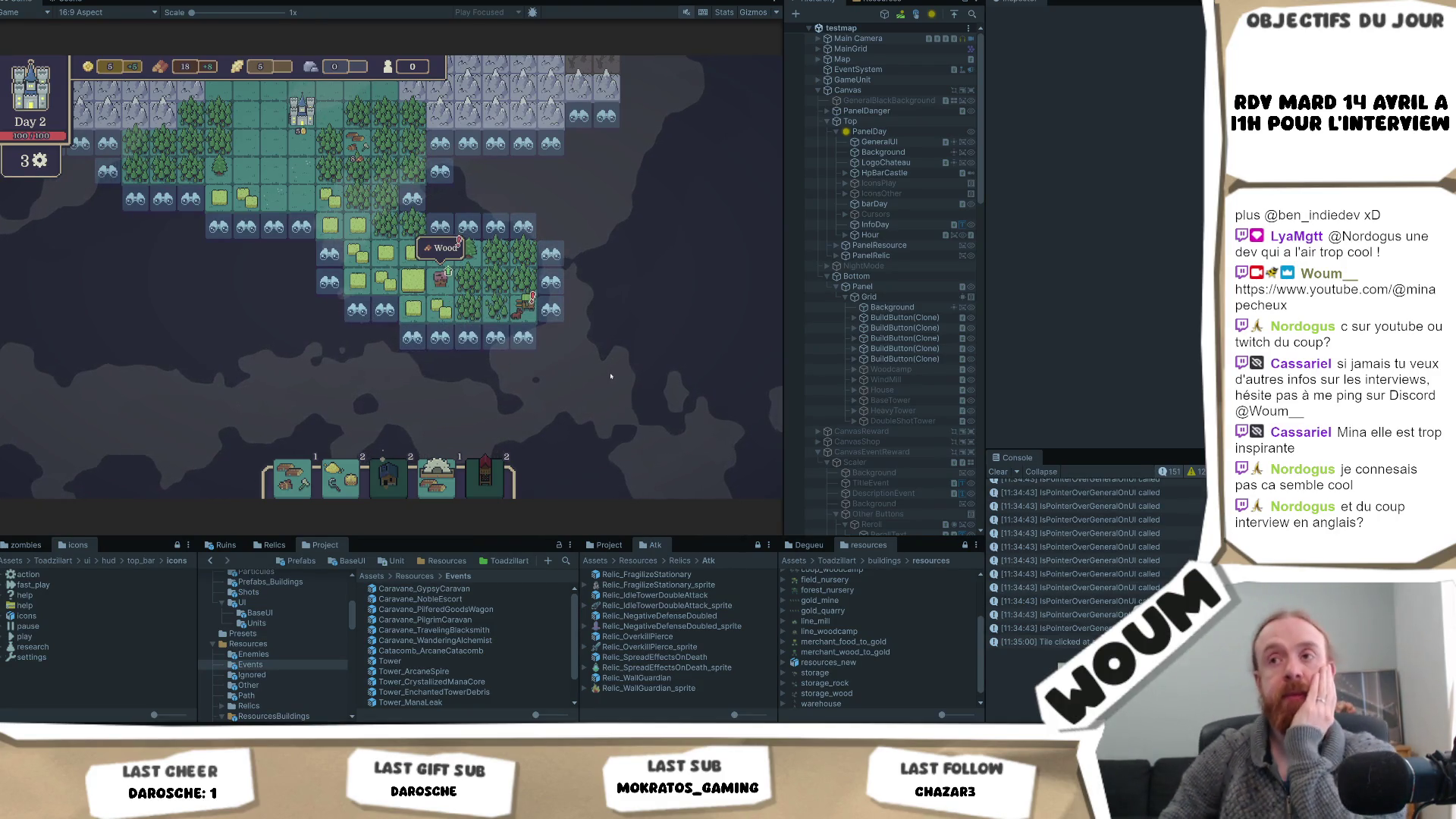
- Exit play mode, rerun the game and dismiss its Welcome message, then switch to Codecks
mouse_move(447, 272)
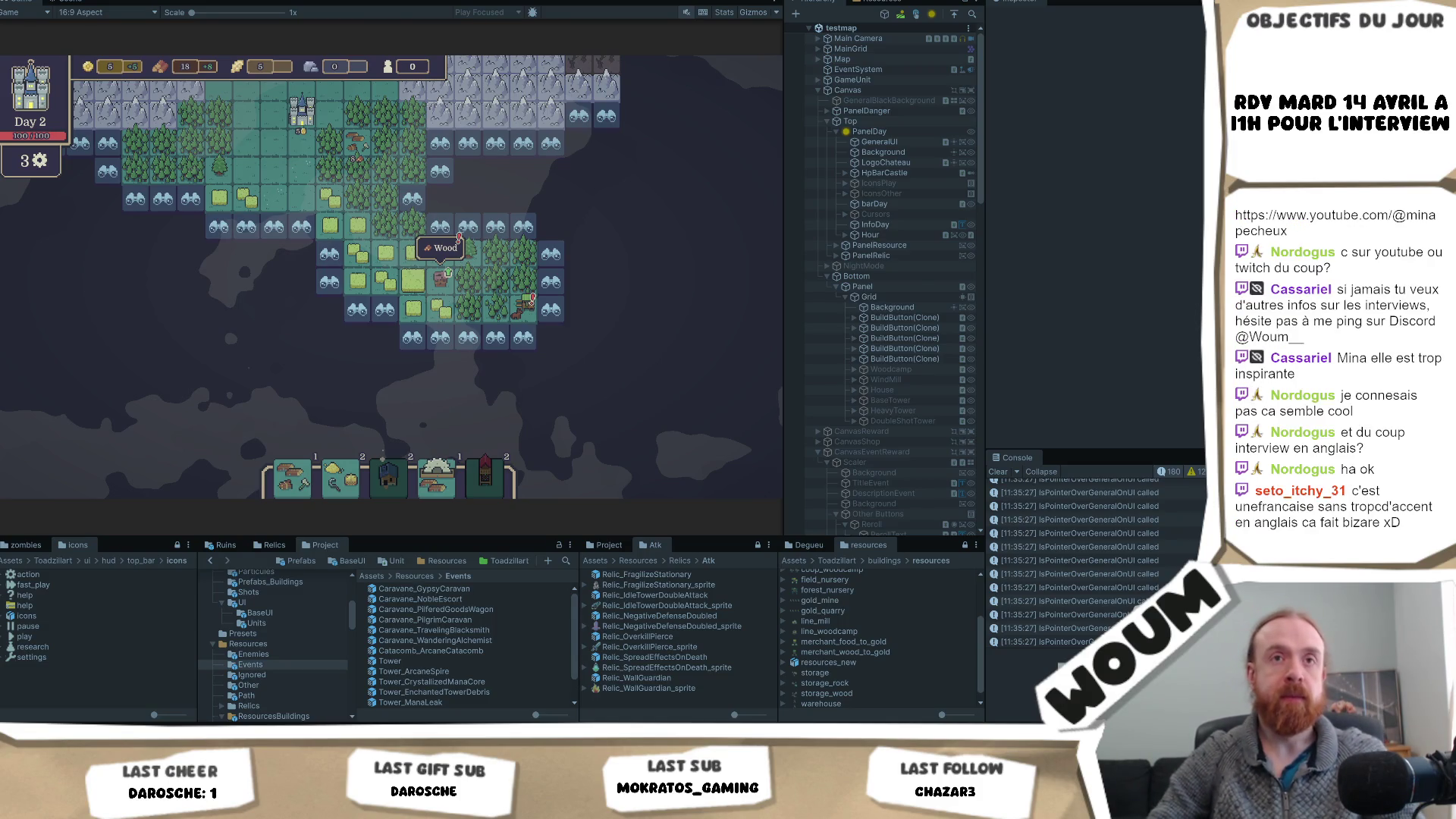
click(644, 381)
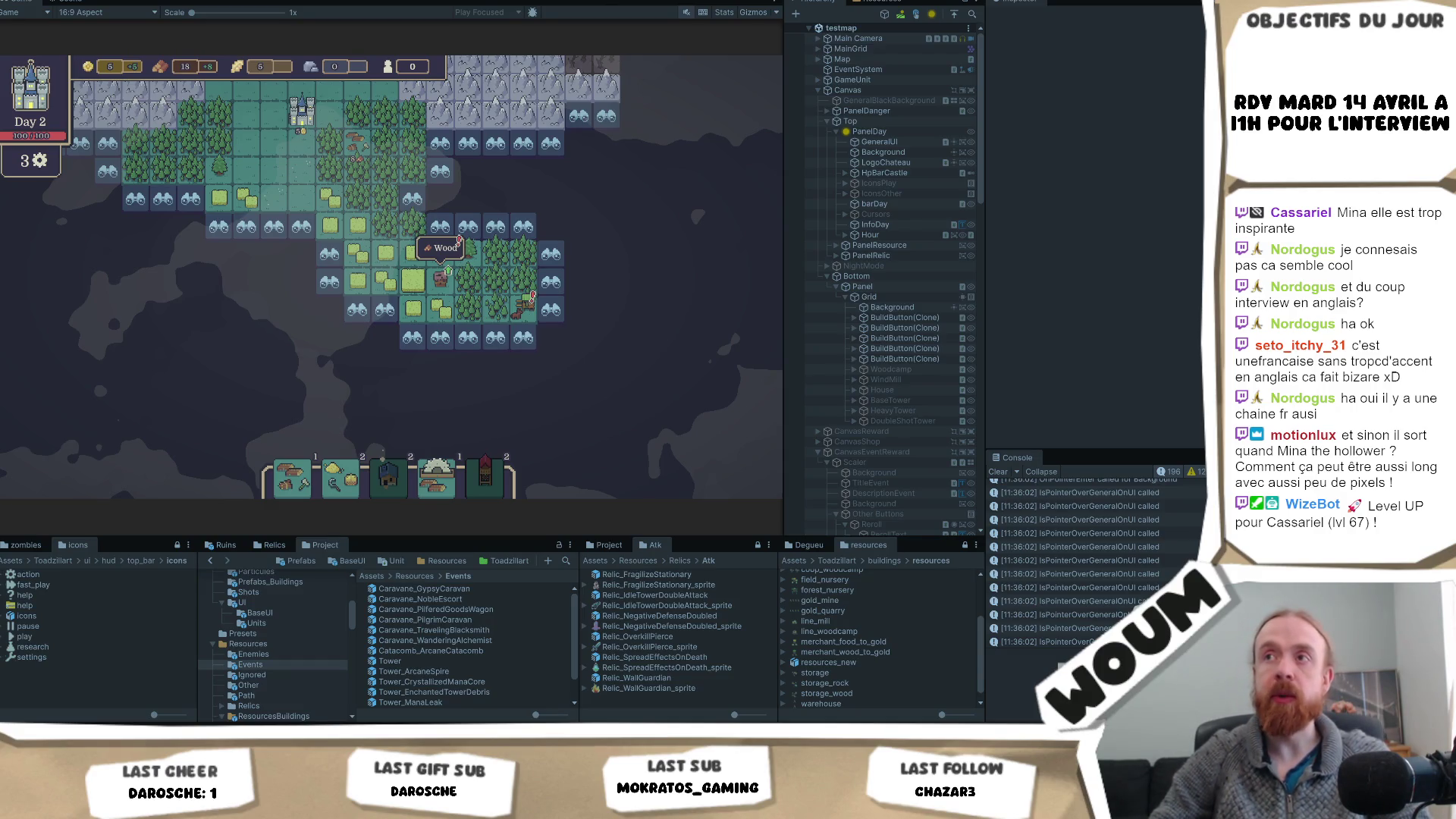
key(ctrl+p)
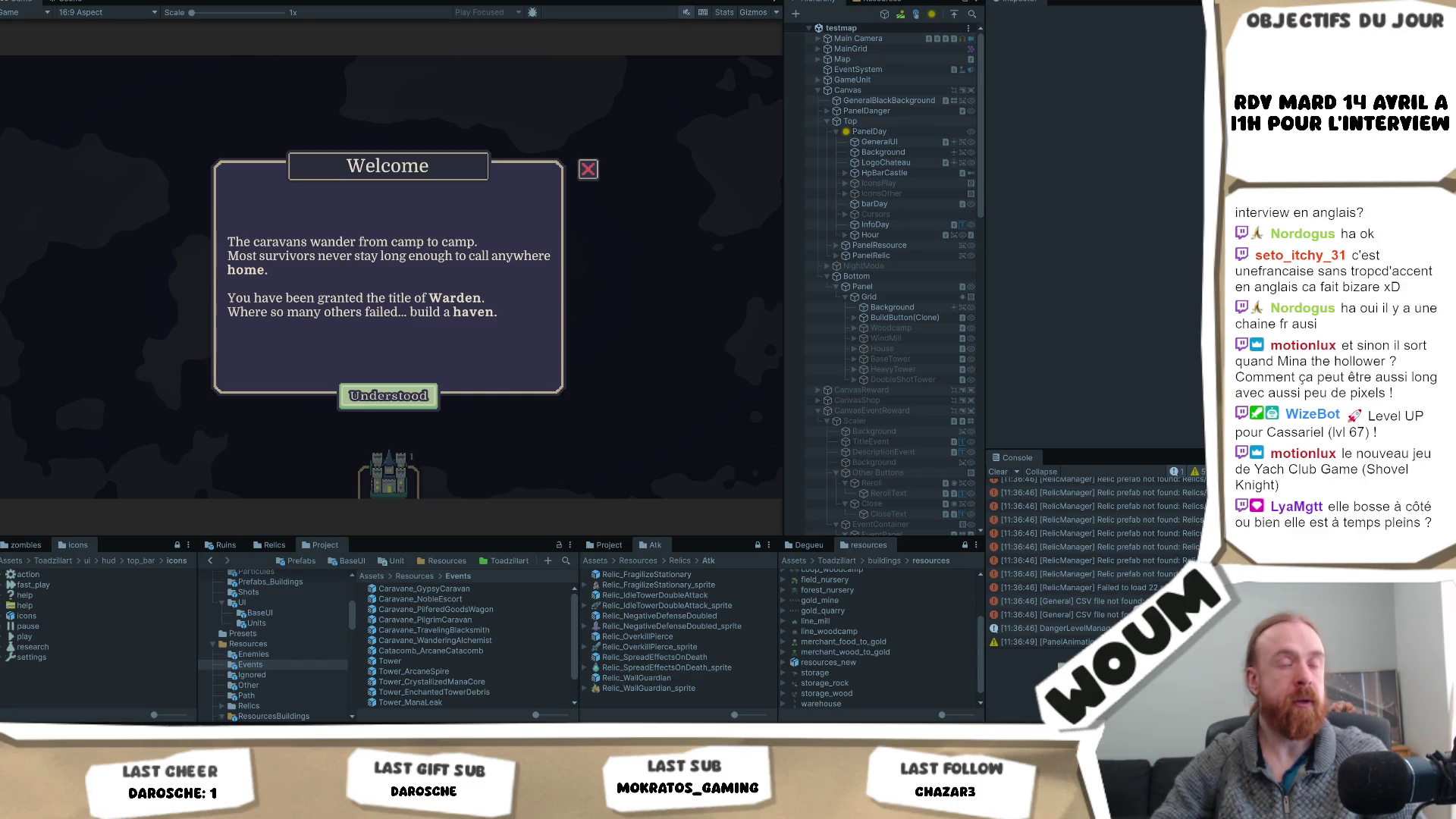
click(388, 395)
click(95, 702)
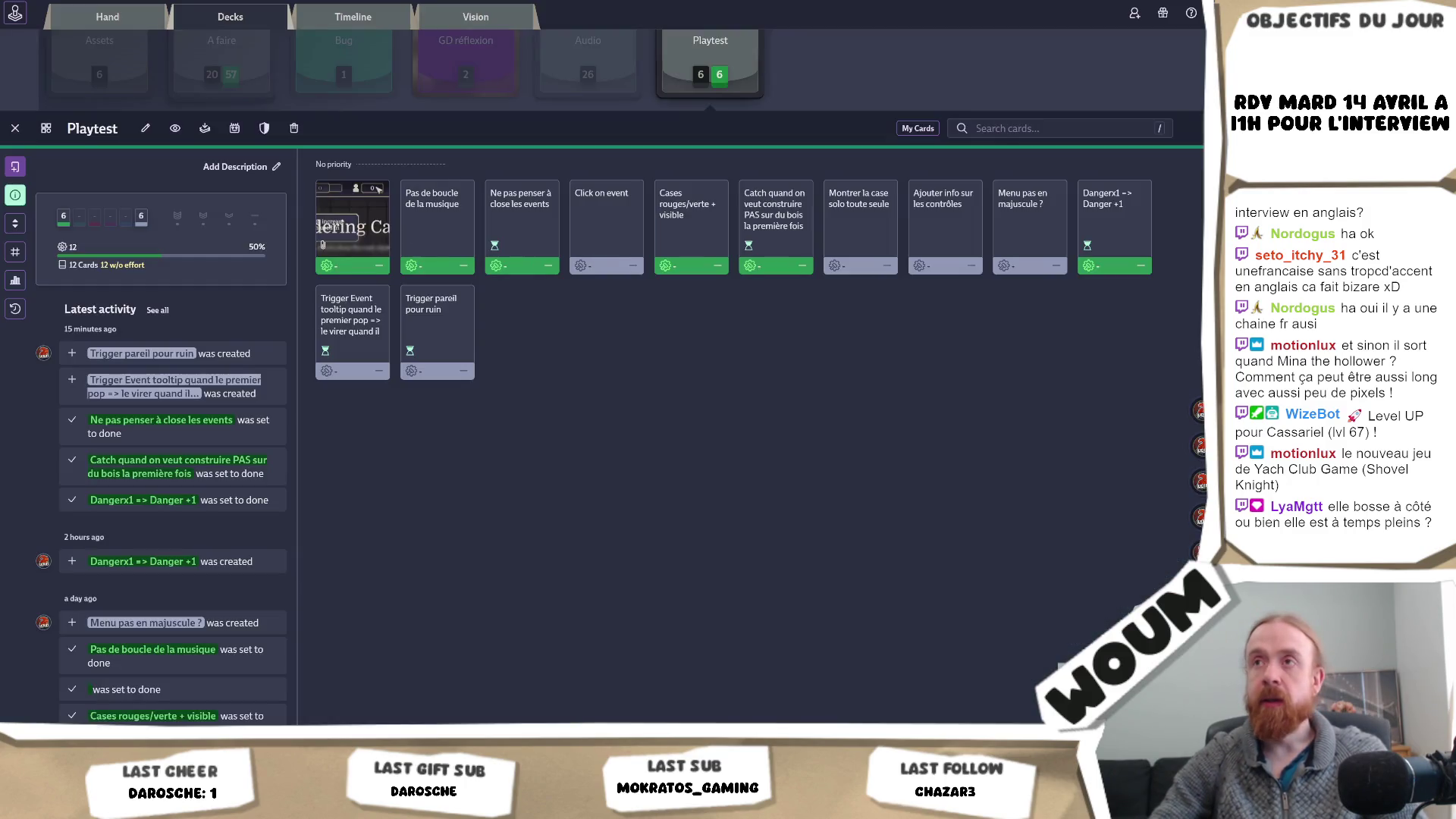
- Load the Mina the Hollower Steam store page in a new tab from the pasted link
key(ctrl+t)
text(https://store.steampowered.com/app/1875580/Mina_the_Hollower/)
key(Return)
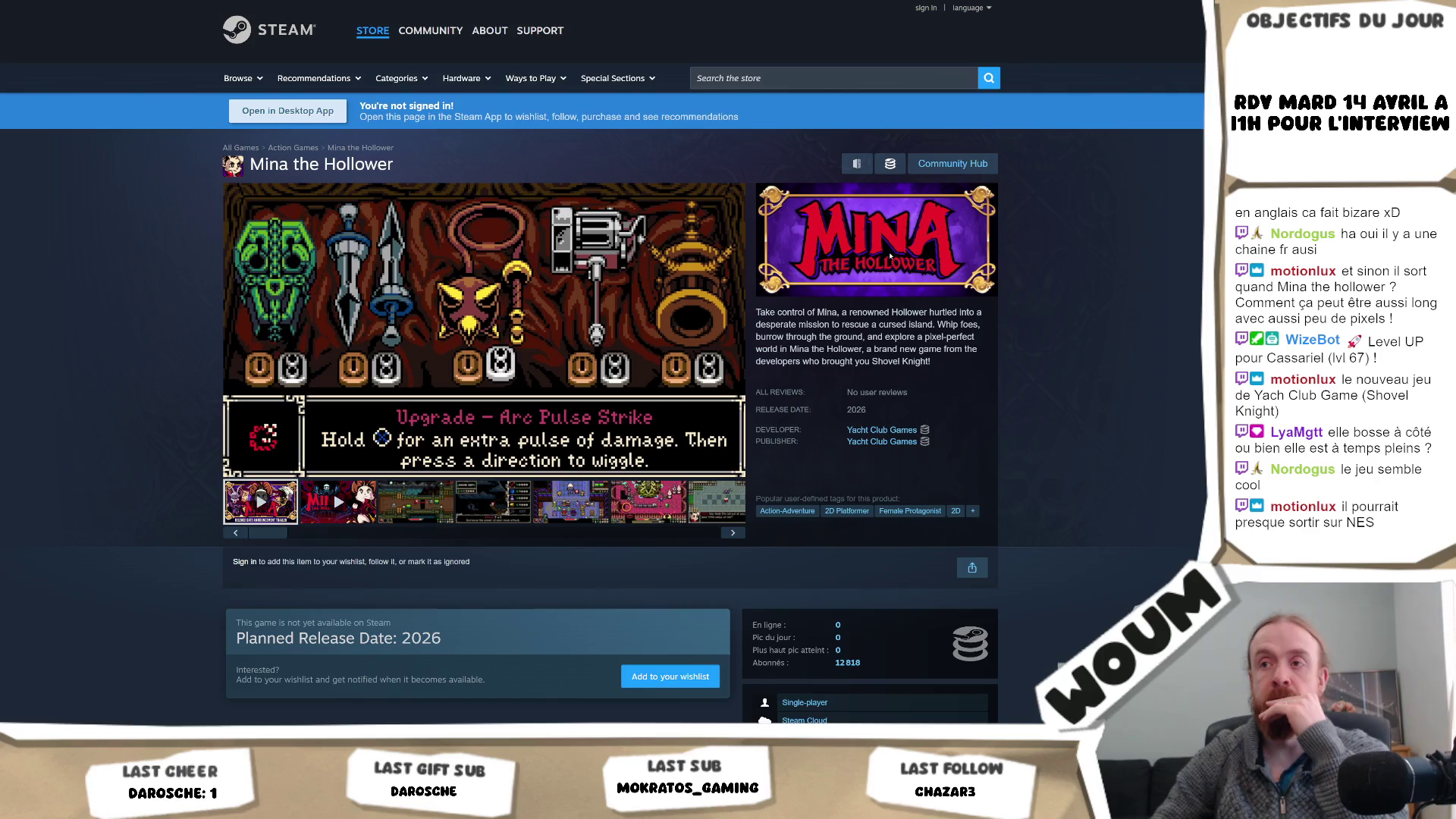
- Rewind the trailer, pause it on the Dread Mace screen, and scroll down to the game details
click(604, 454)
click(607, 438)
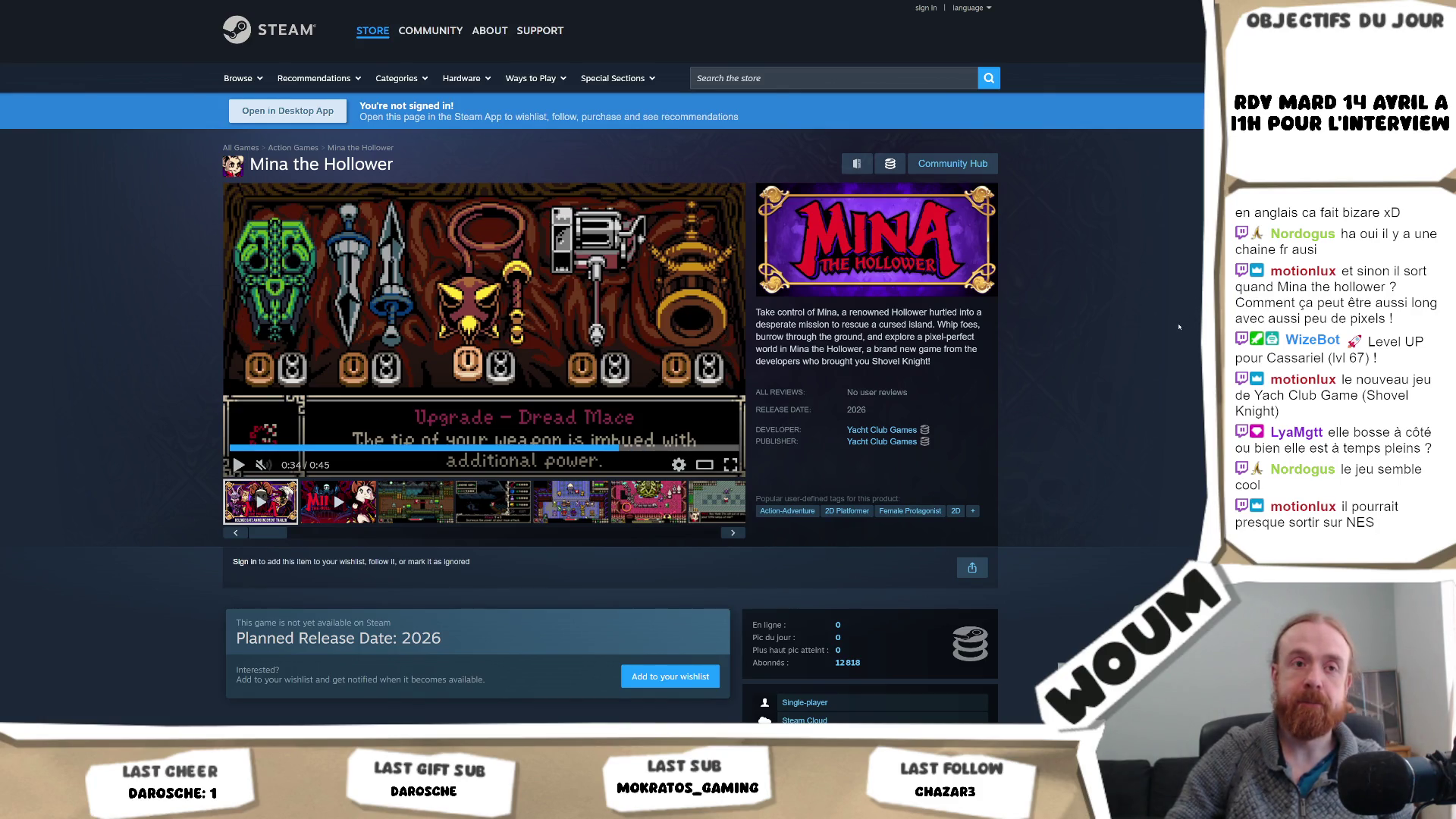
scroll(1179, 326, down, 5)
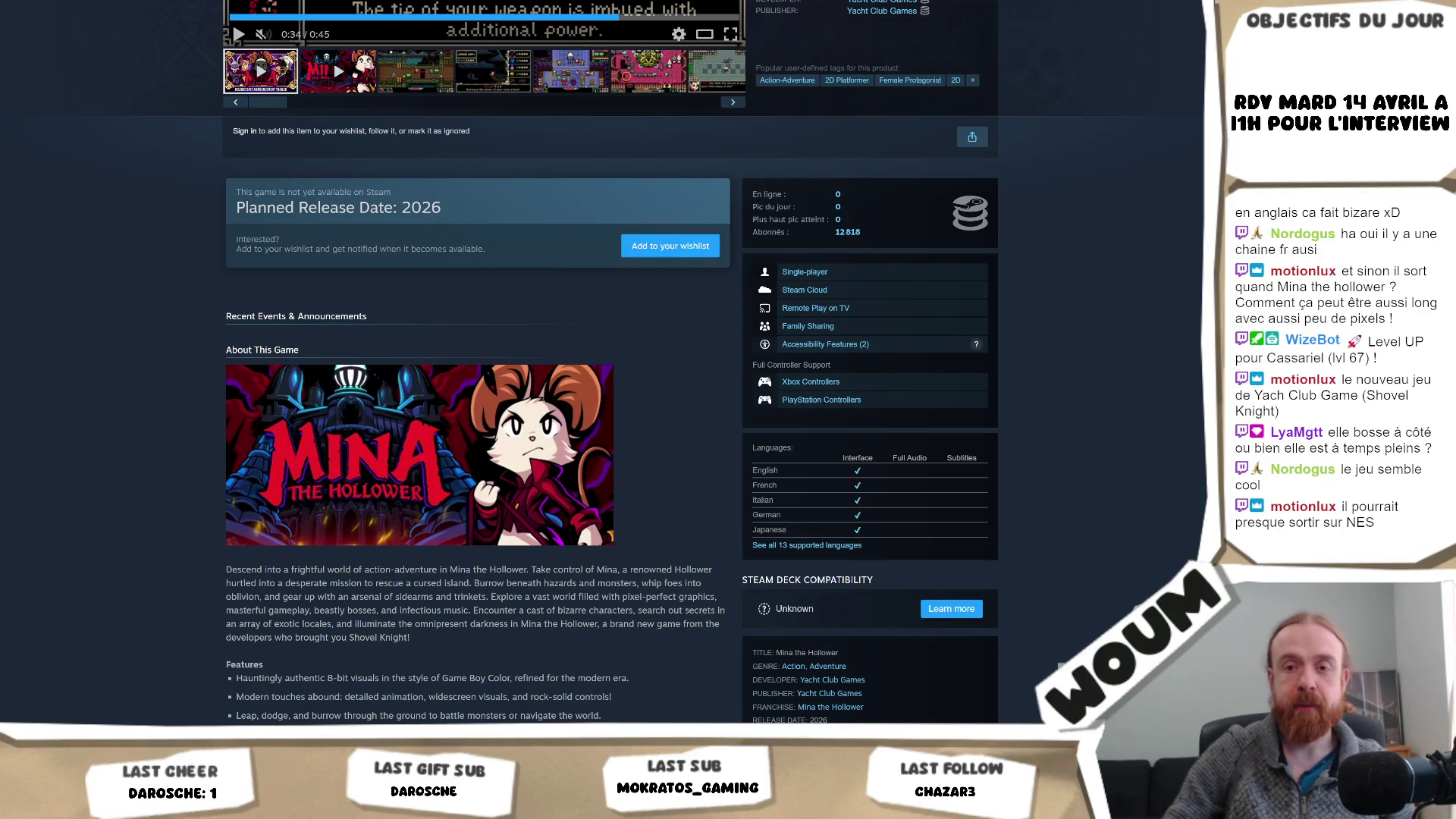
key(alt+Tab)
- Place the town center from its plan and dismiss the Limited time notice
mouse_move(408, 433)
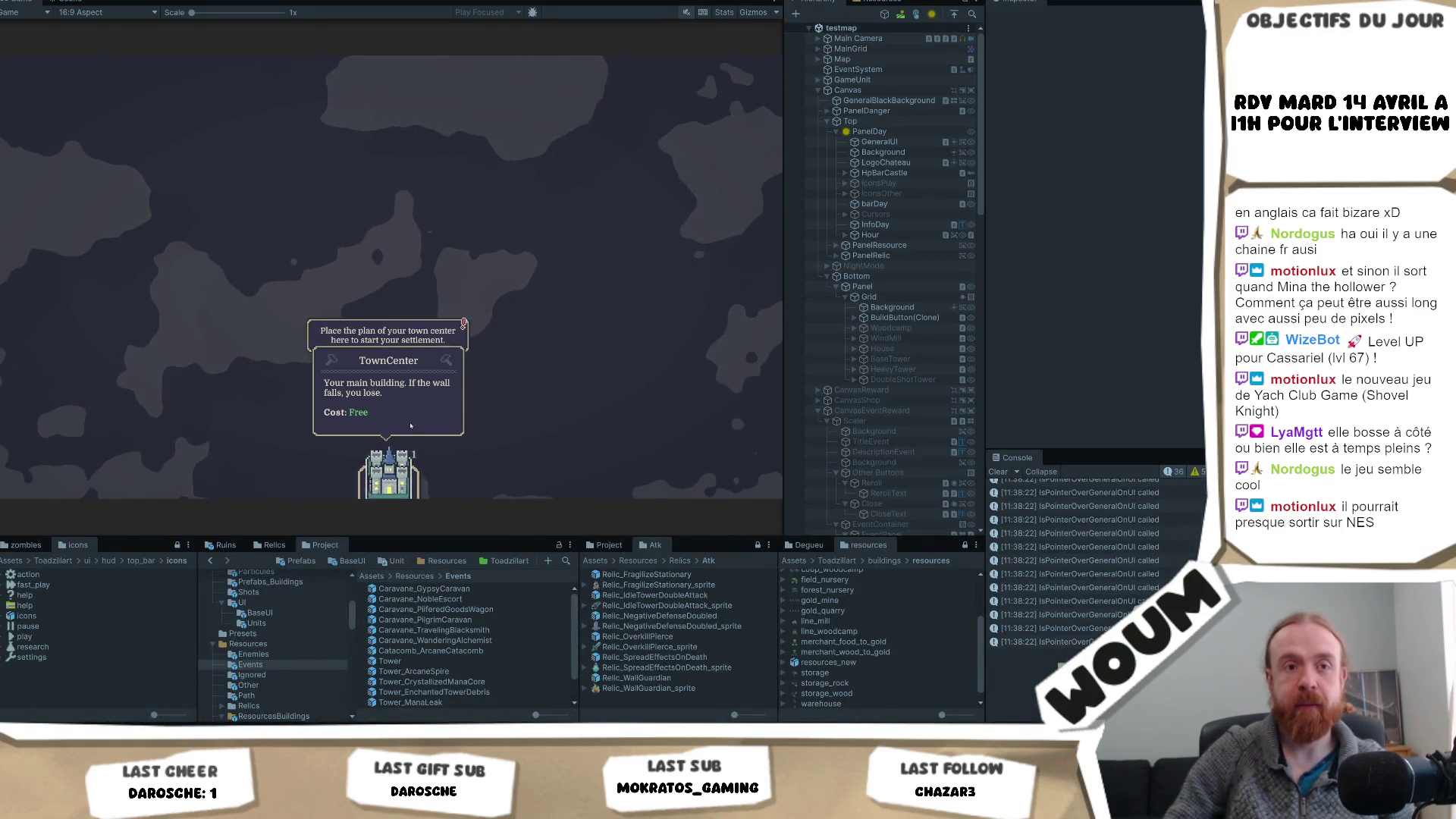
click(388, 470)
click(389, 366)
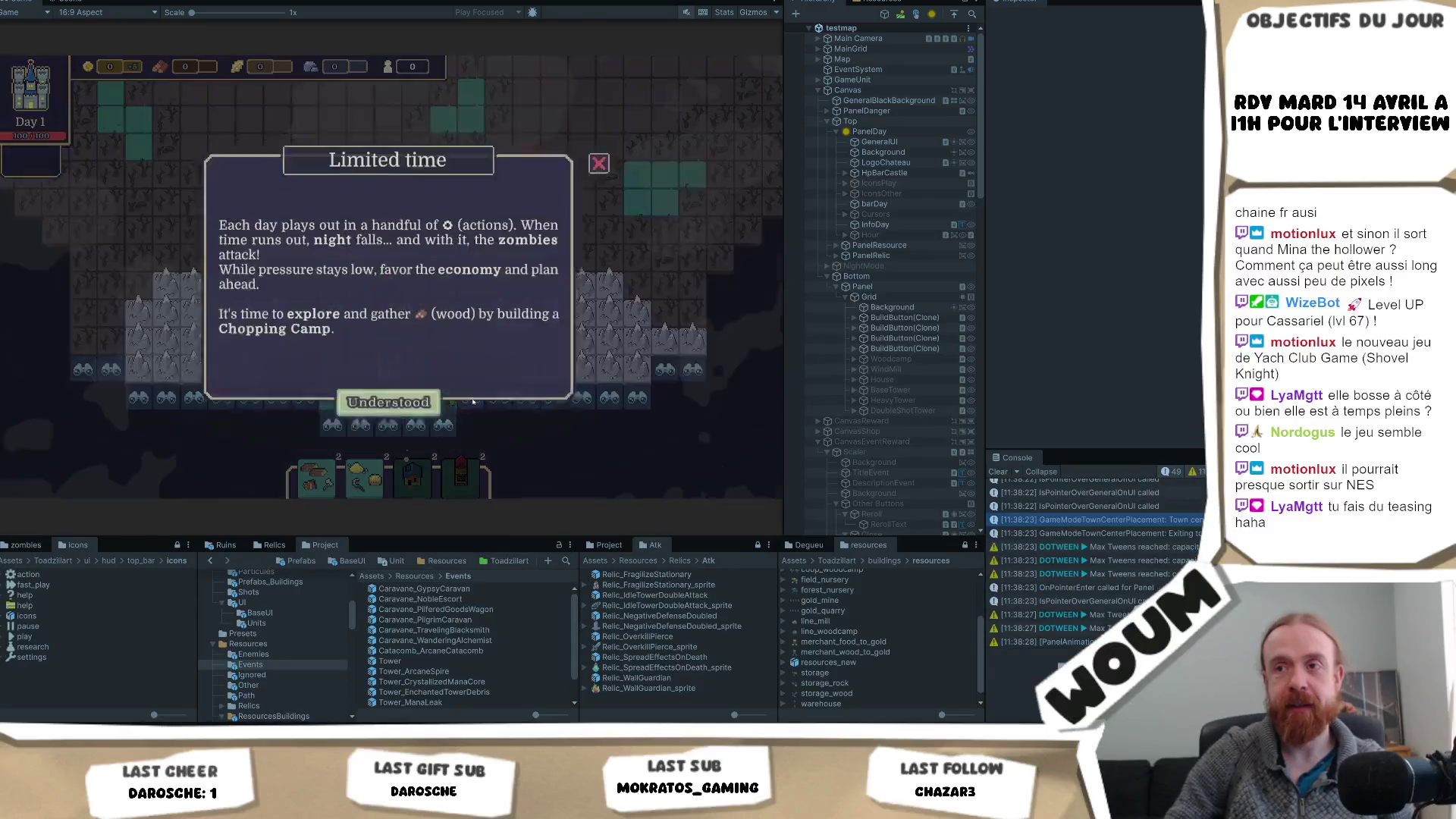
click(388, 400)
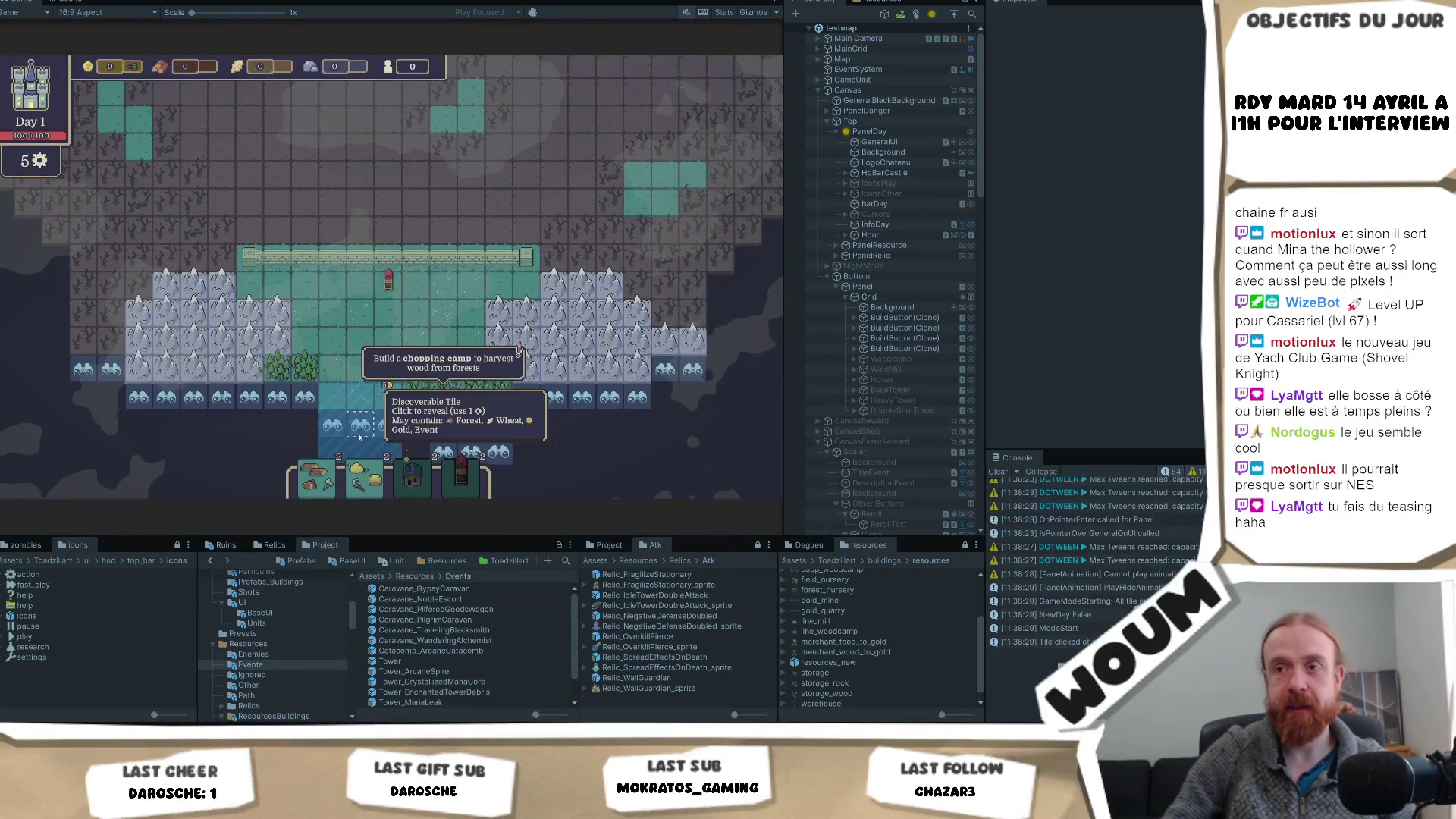
- Scout five fog tiles left of and above the start, finding wheat and ending day 1
click(361, 425)
click(249, 453)
click(219, 429)
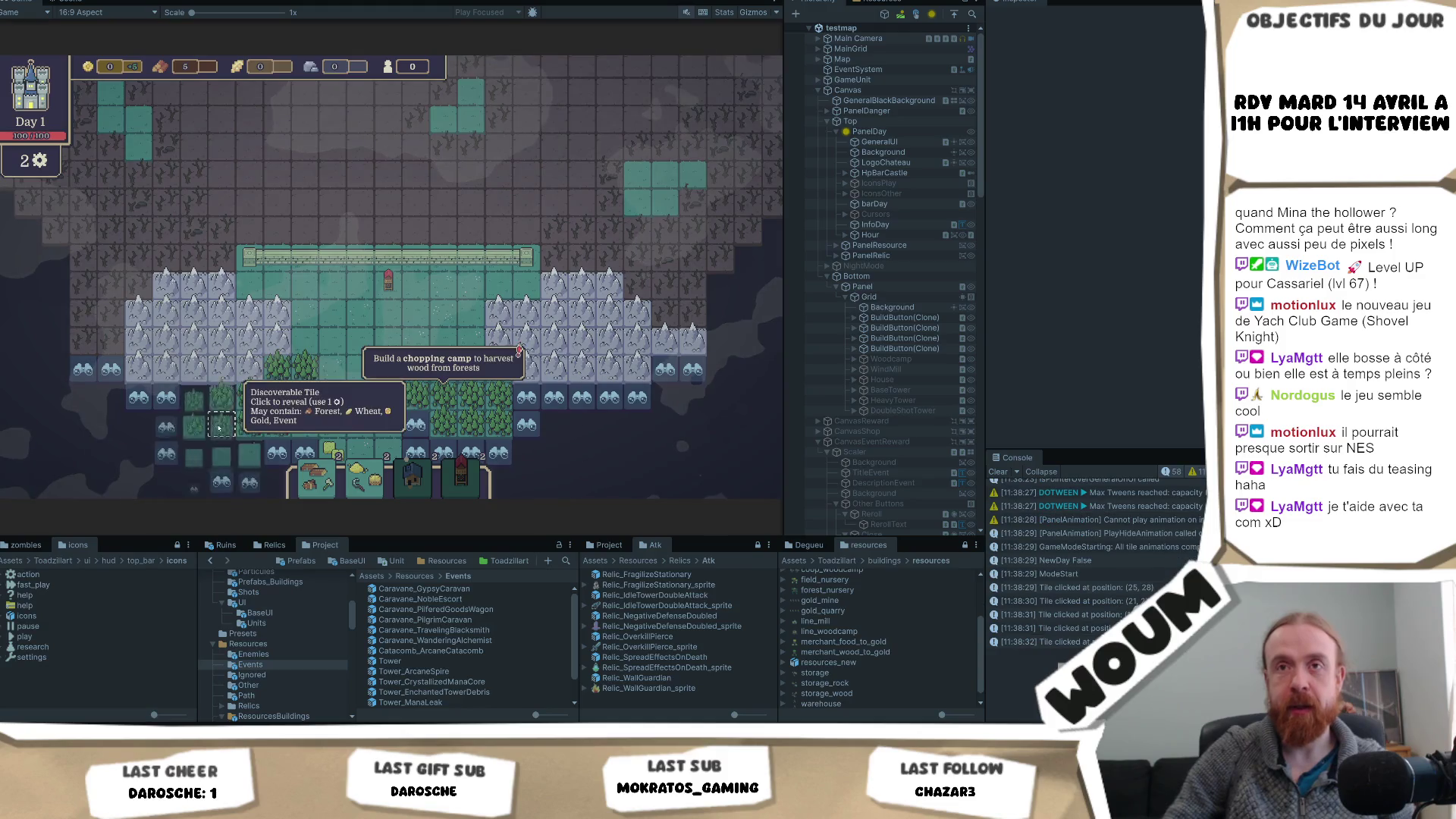
click(279, 278)
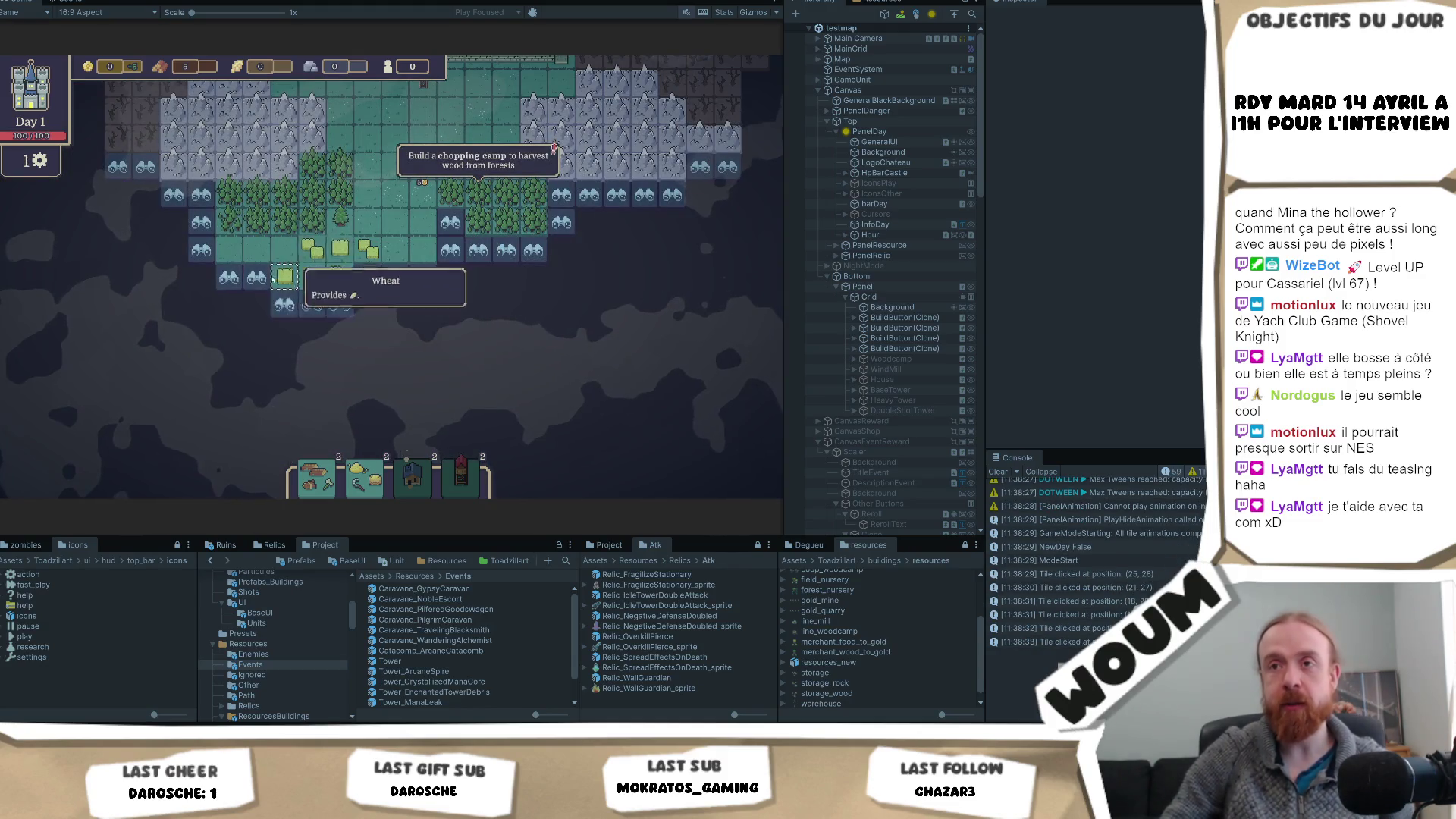
click(284, 304)
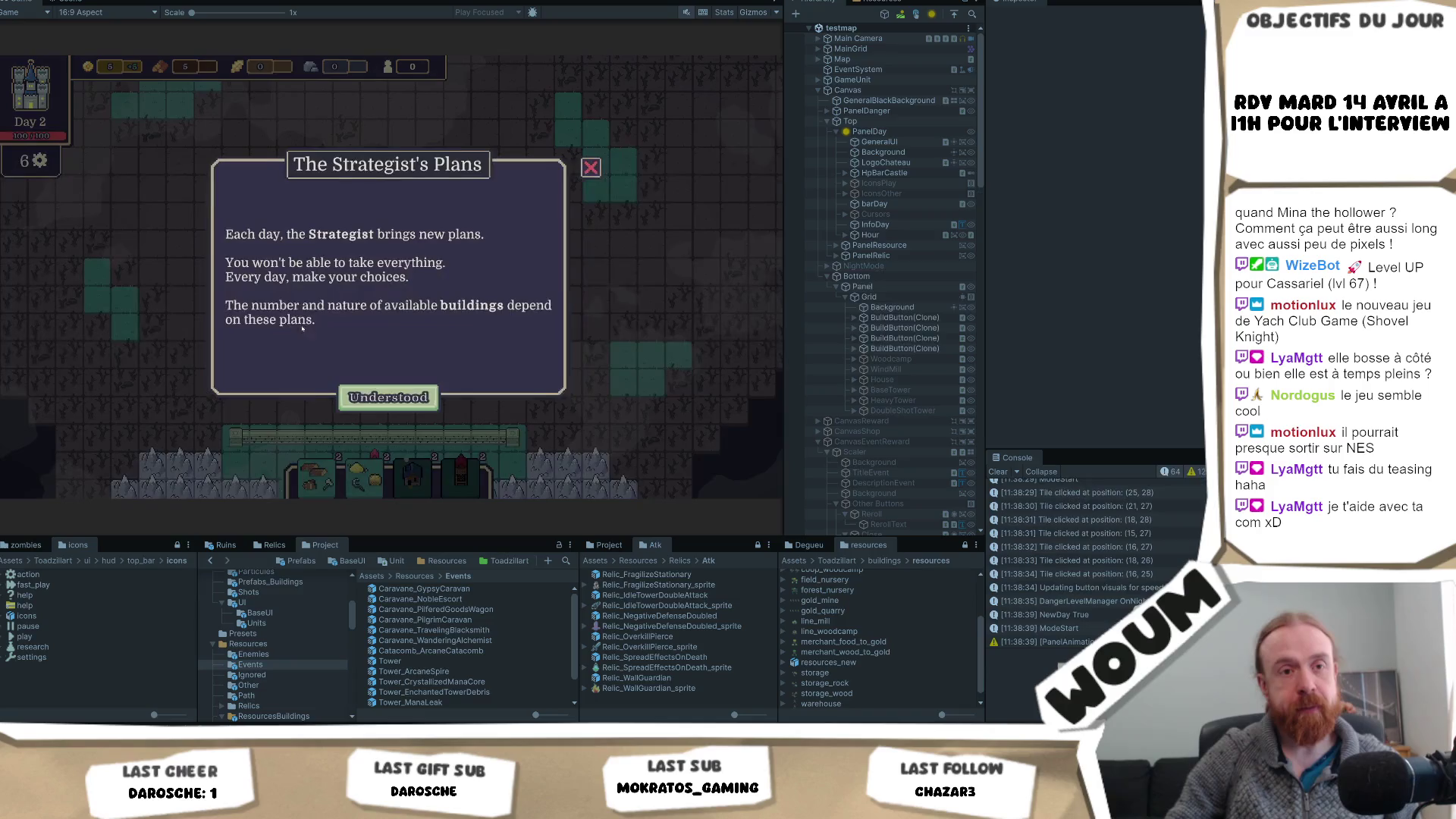
- Take a wood building from the day 2 construction kit and scout a tile near the base
click(425, 394)
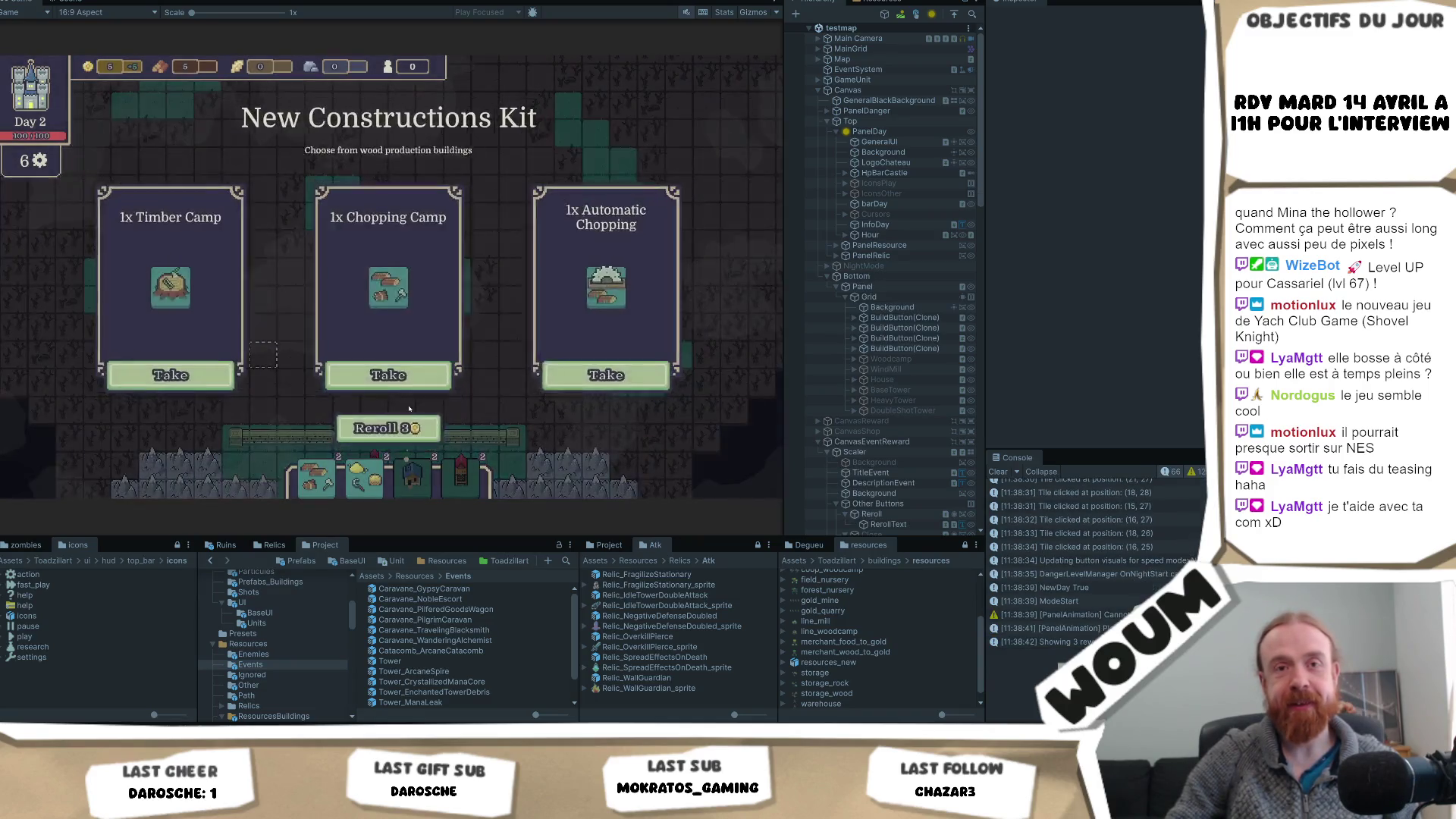
click(563, 398)
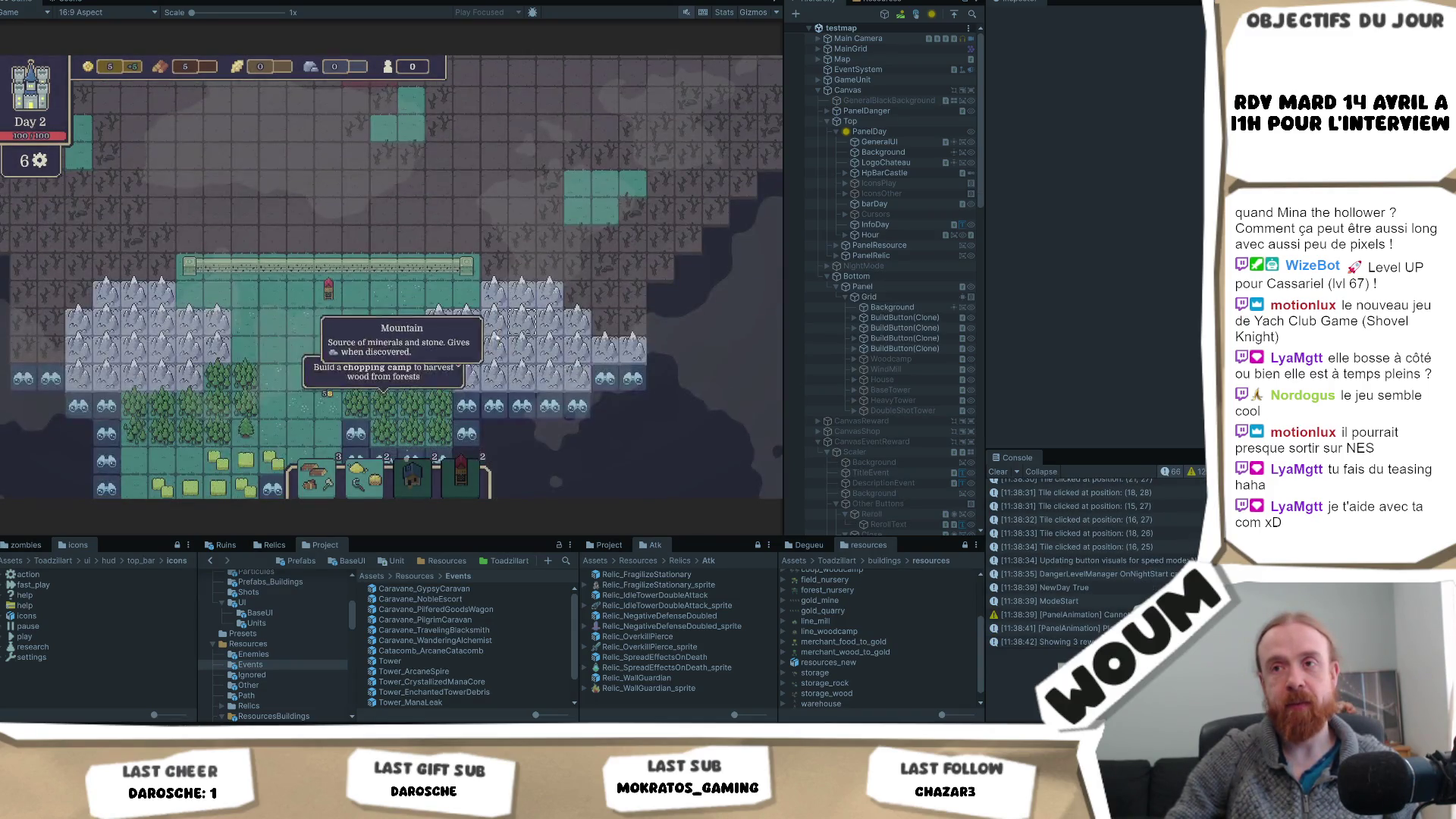
click(475, 428)
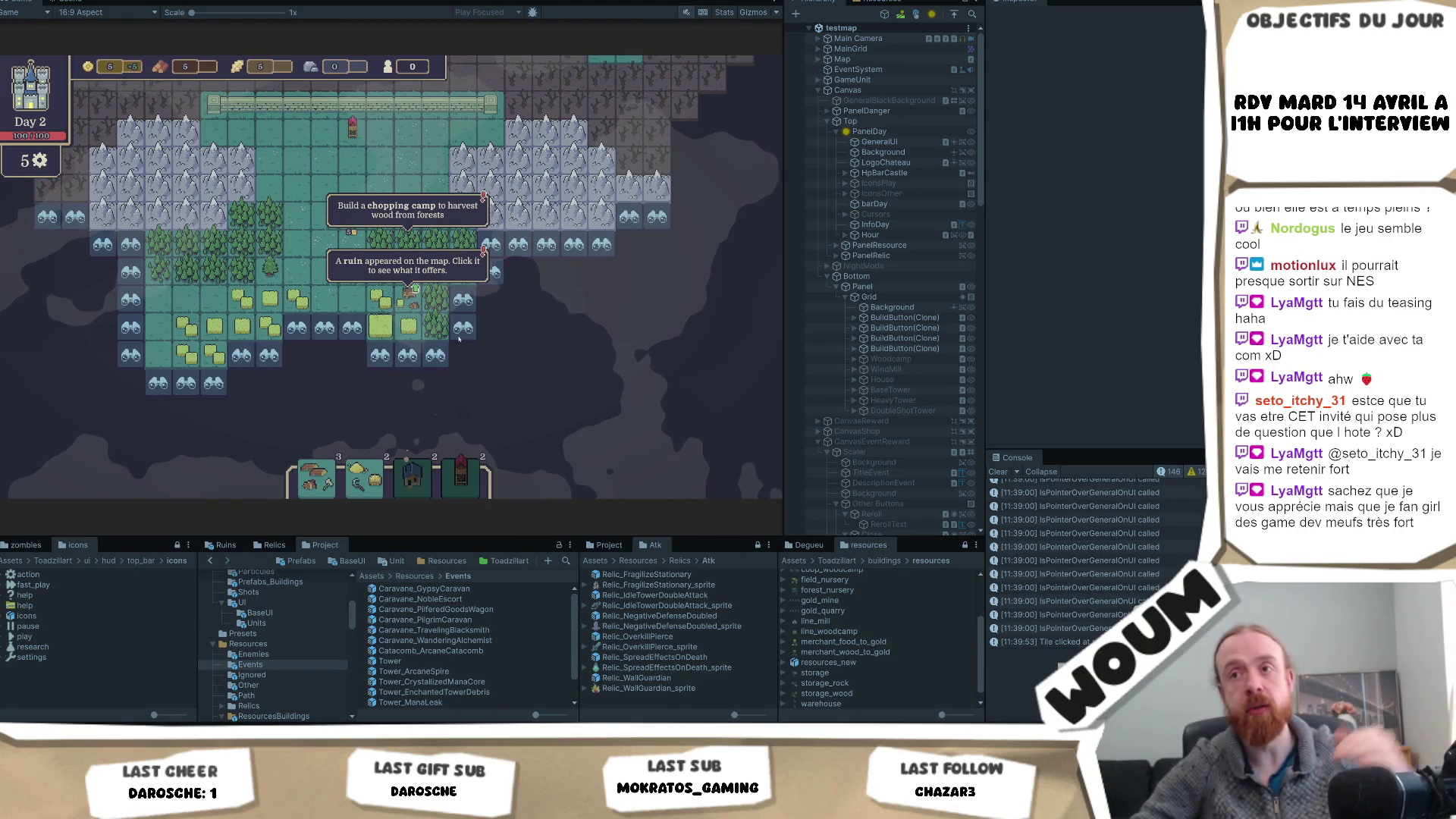
click(409, 296)
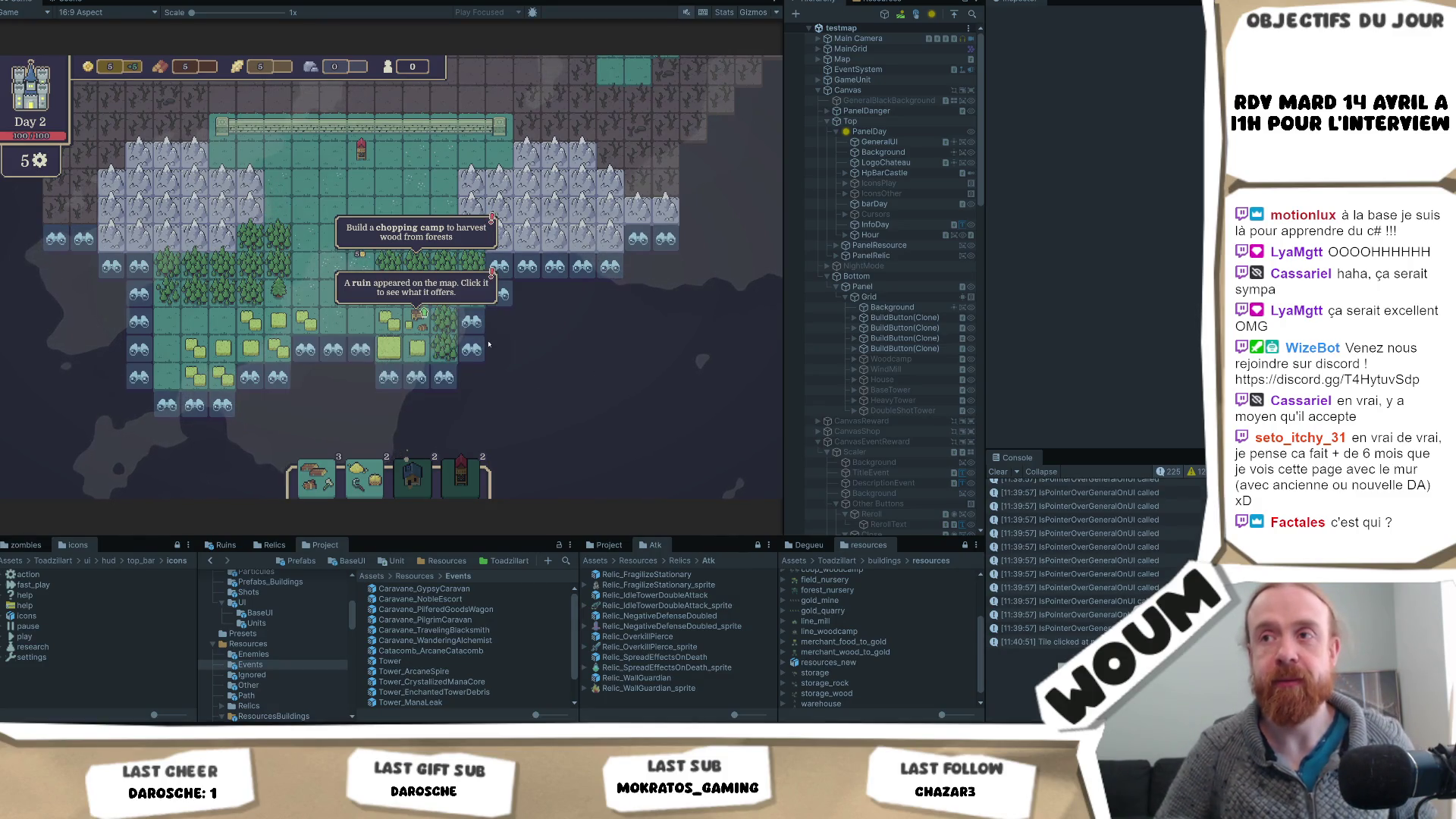
click(520, 274)
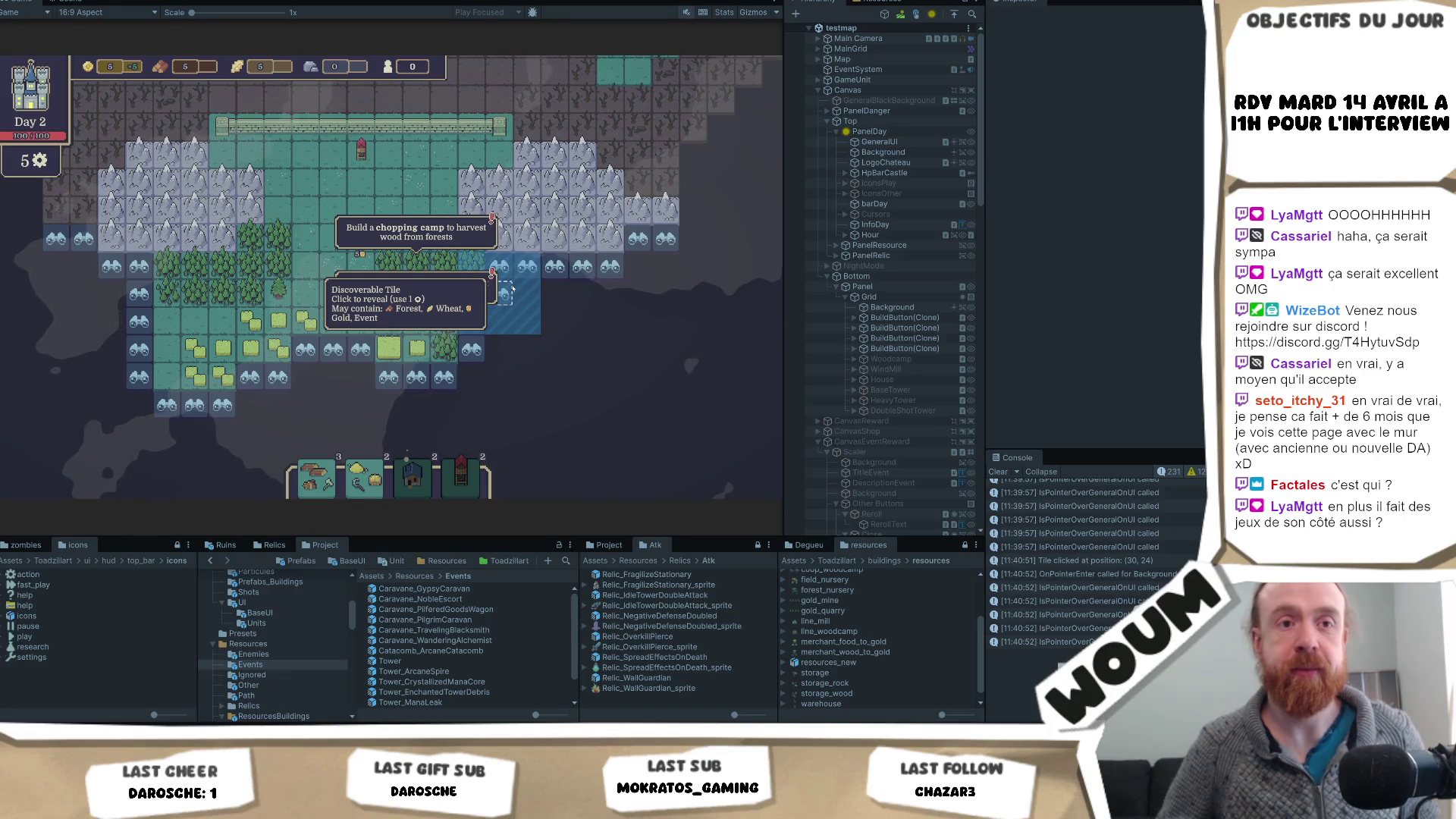
- Reveal the discoverable fog tile beside the forest on the island's right edge to gain wood
click(512, 288)
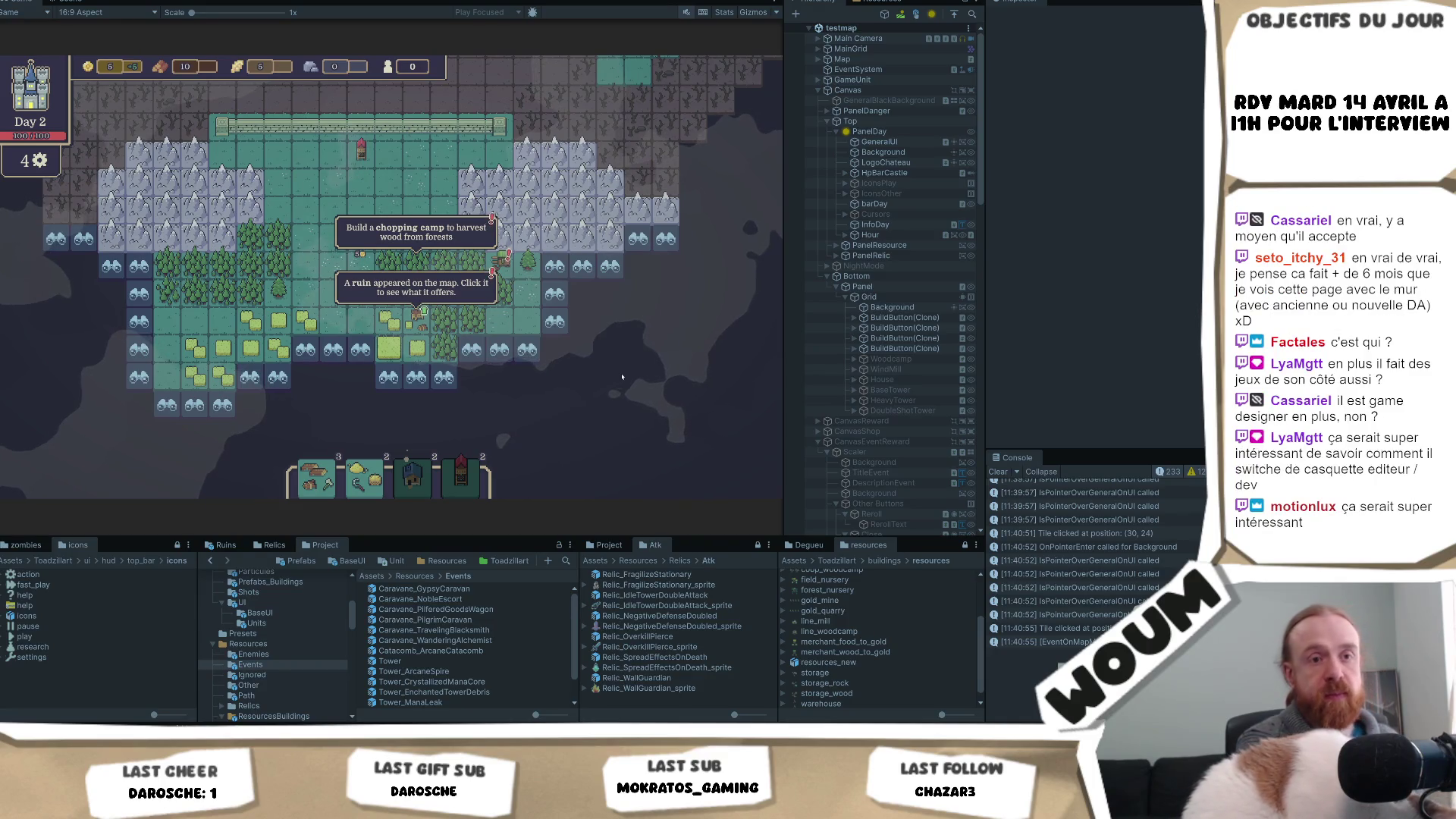
mouse_move(601, 239)
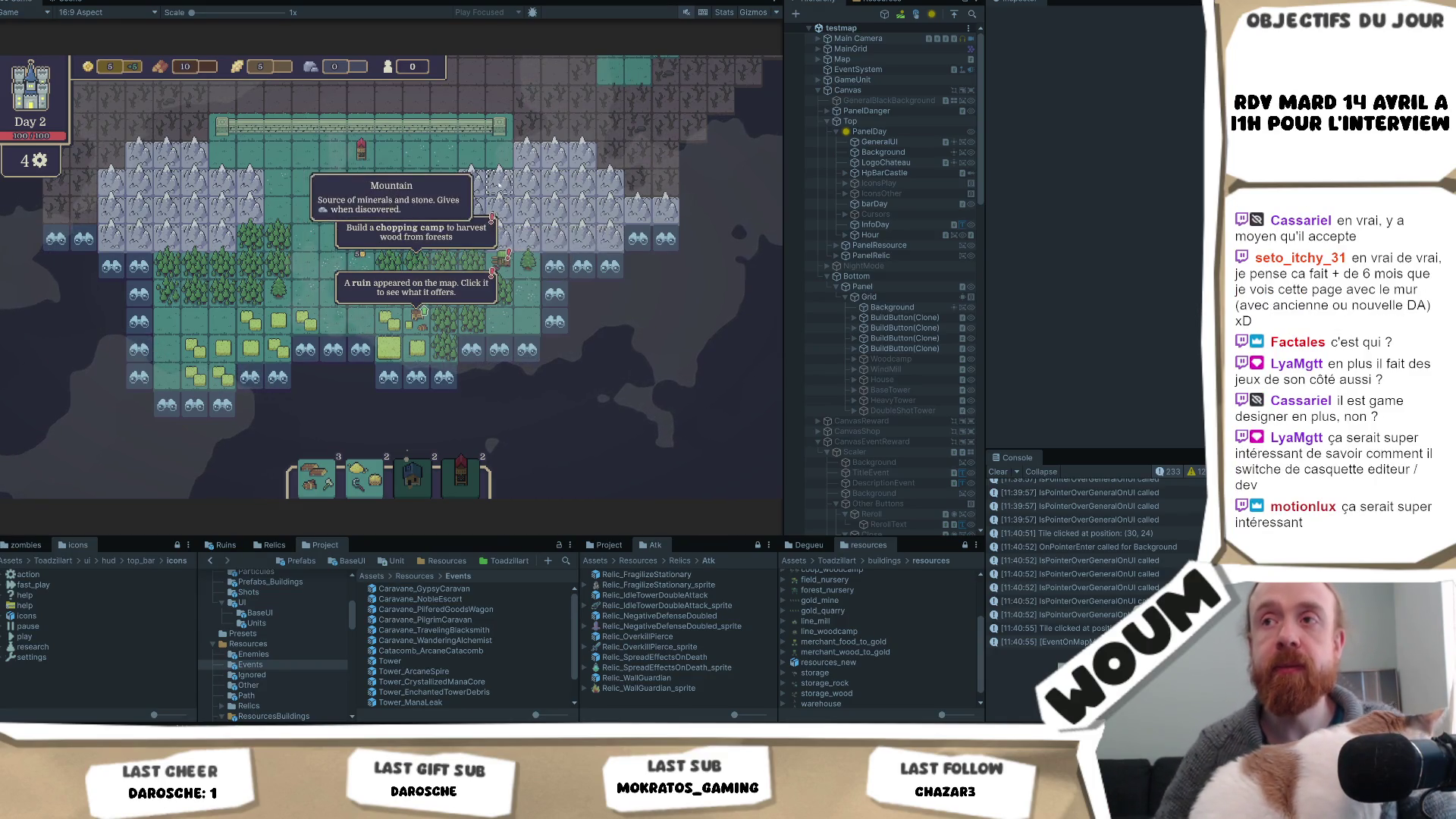
click(520, 327)
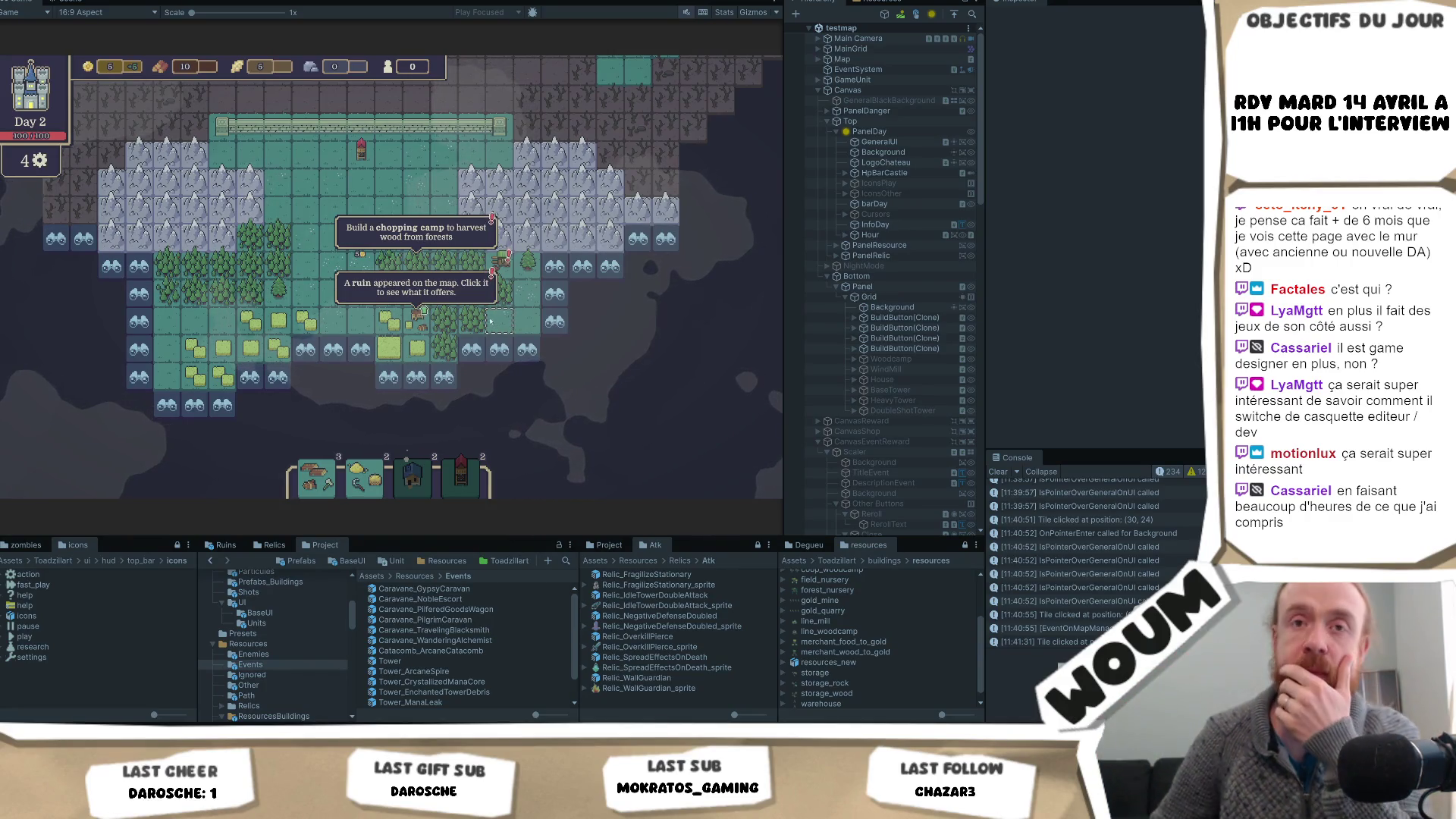
click(554, 307)
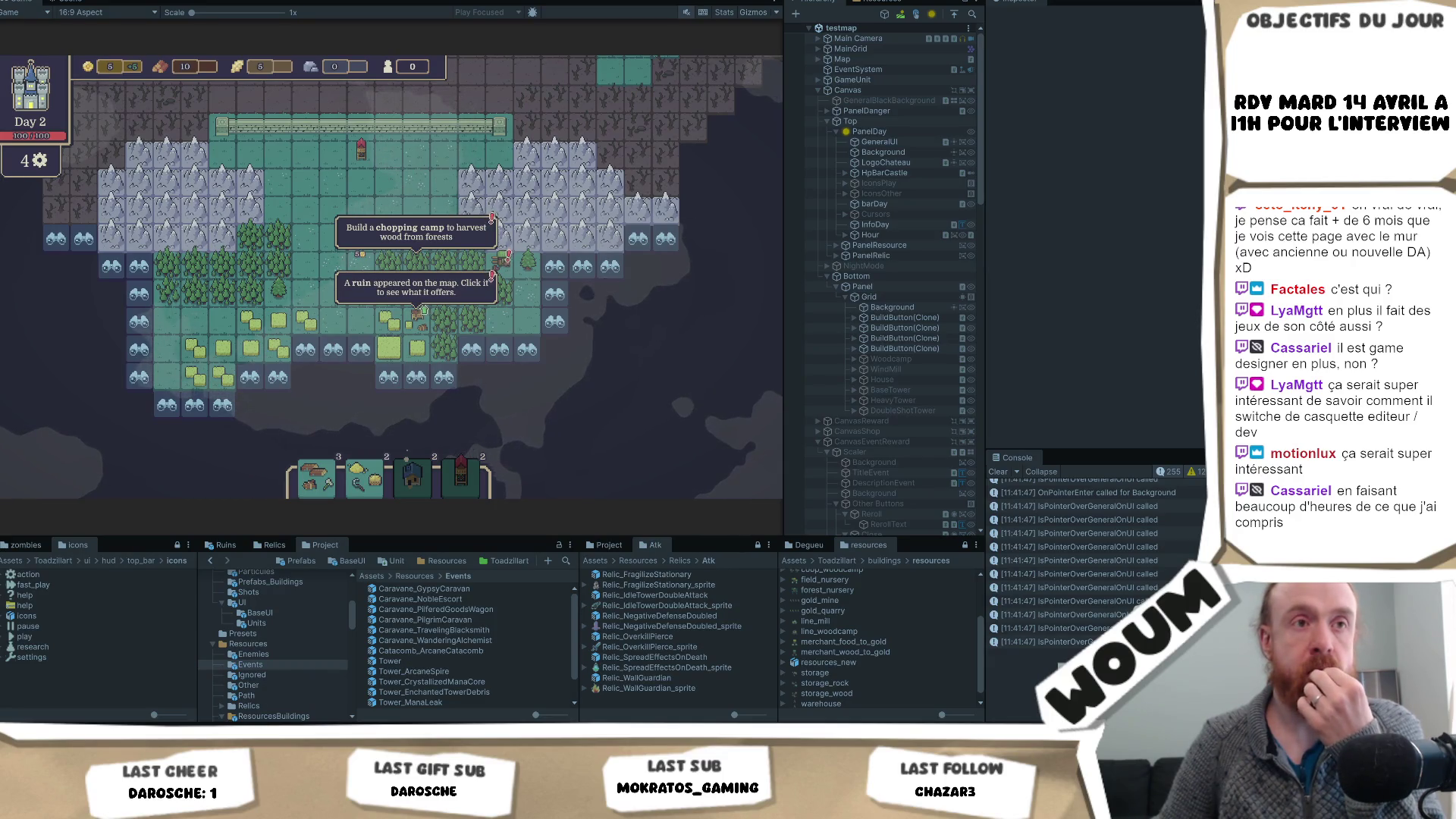
mouse_move(411, 320)
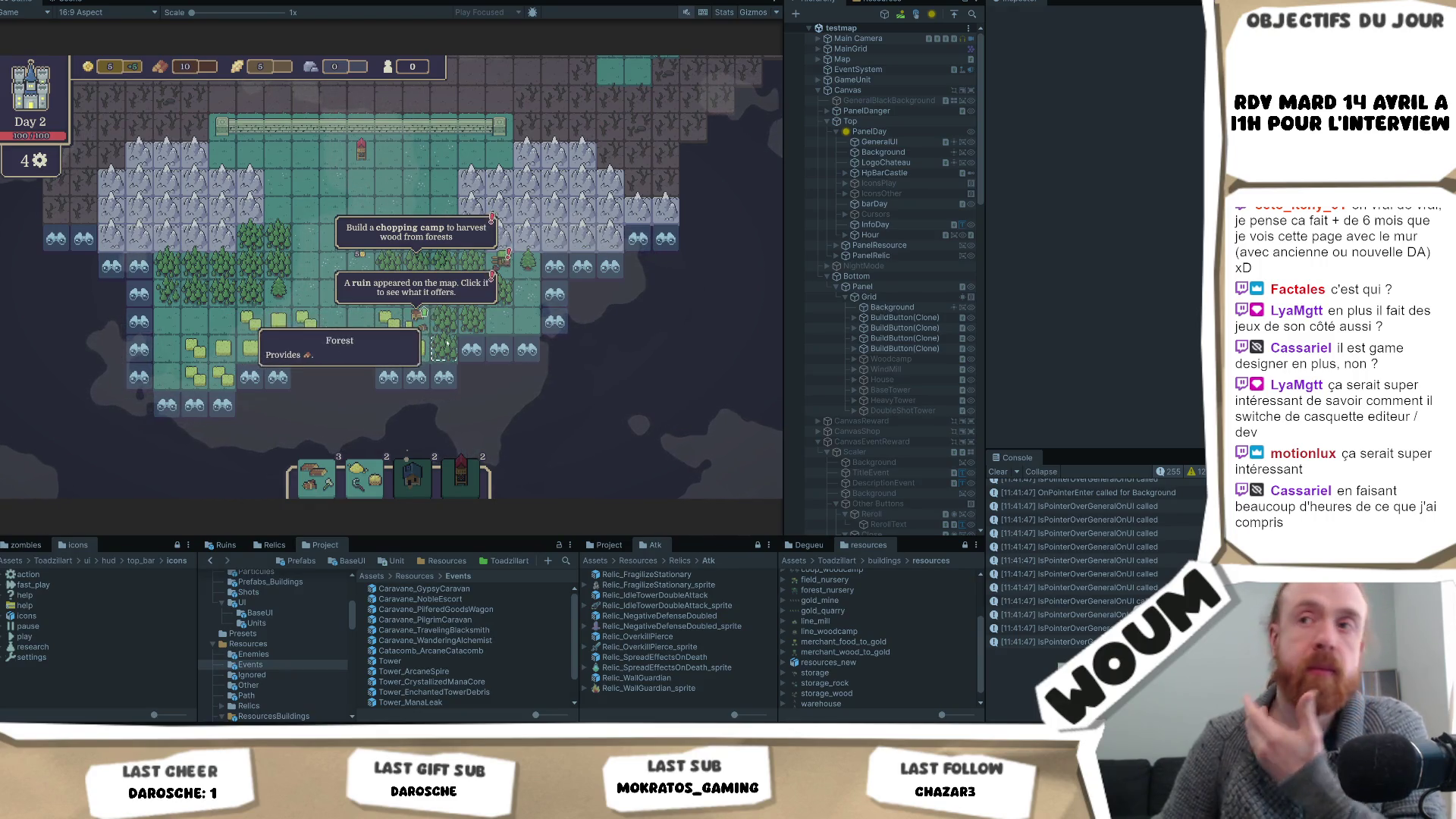
mouse_move(399, 377)
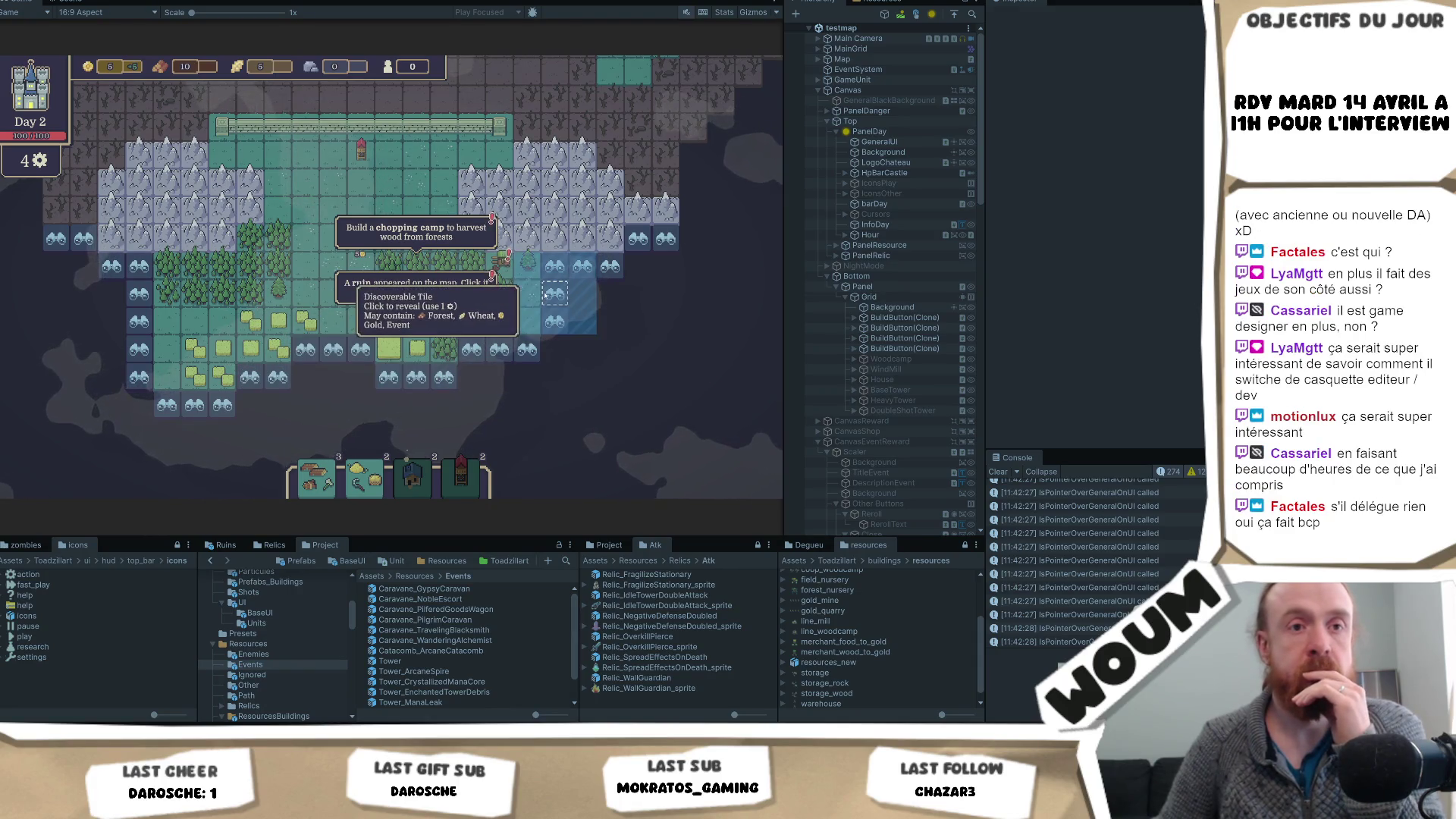
mouse_move(553, 267)
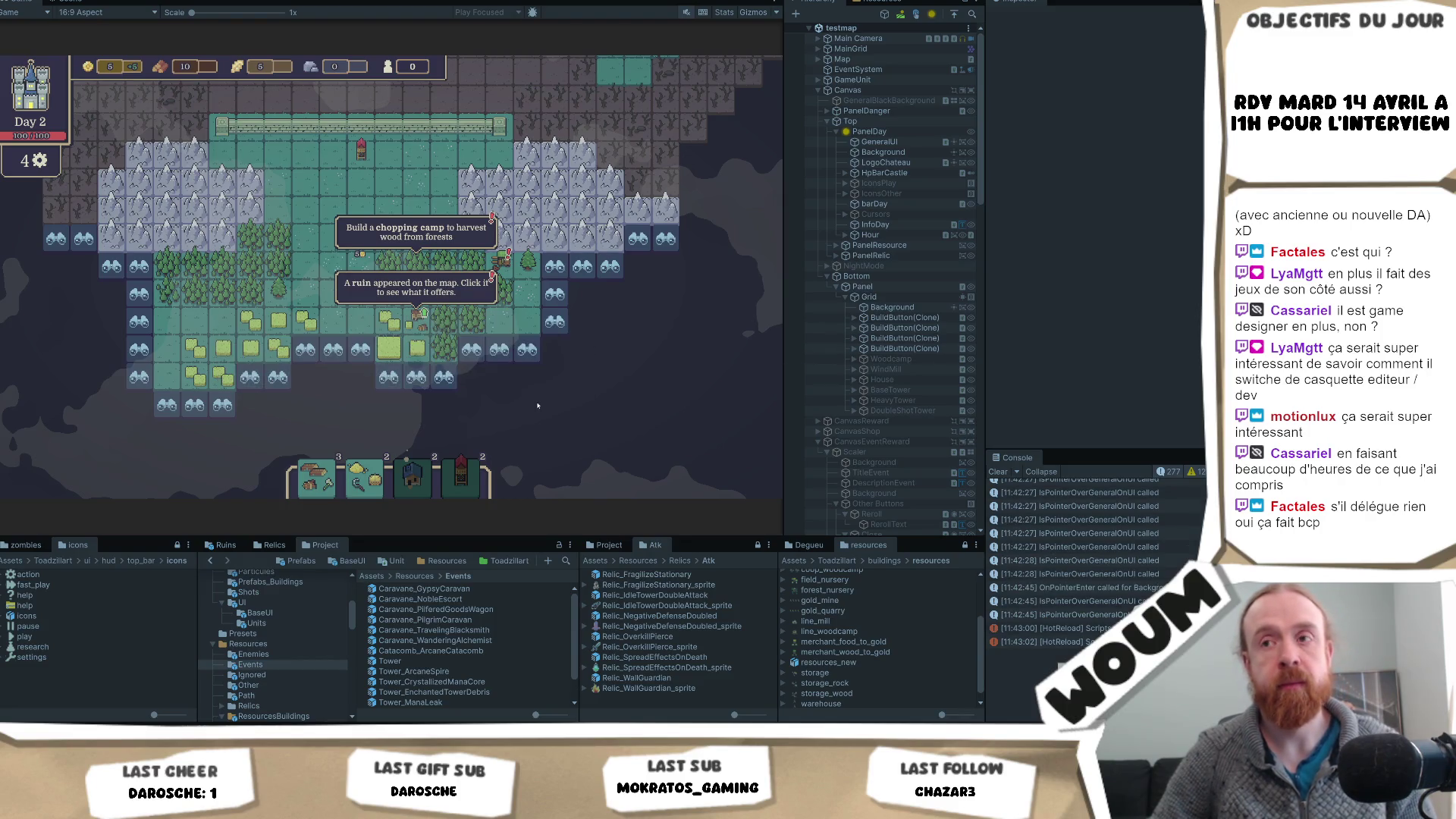
click(471, 364)
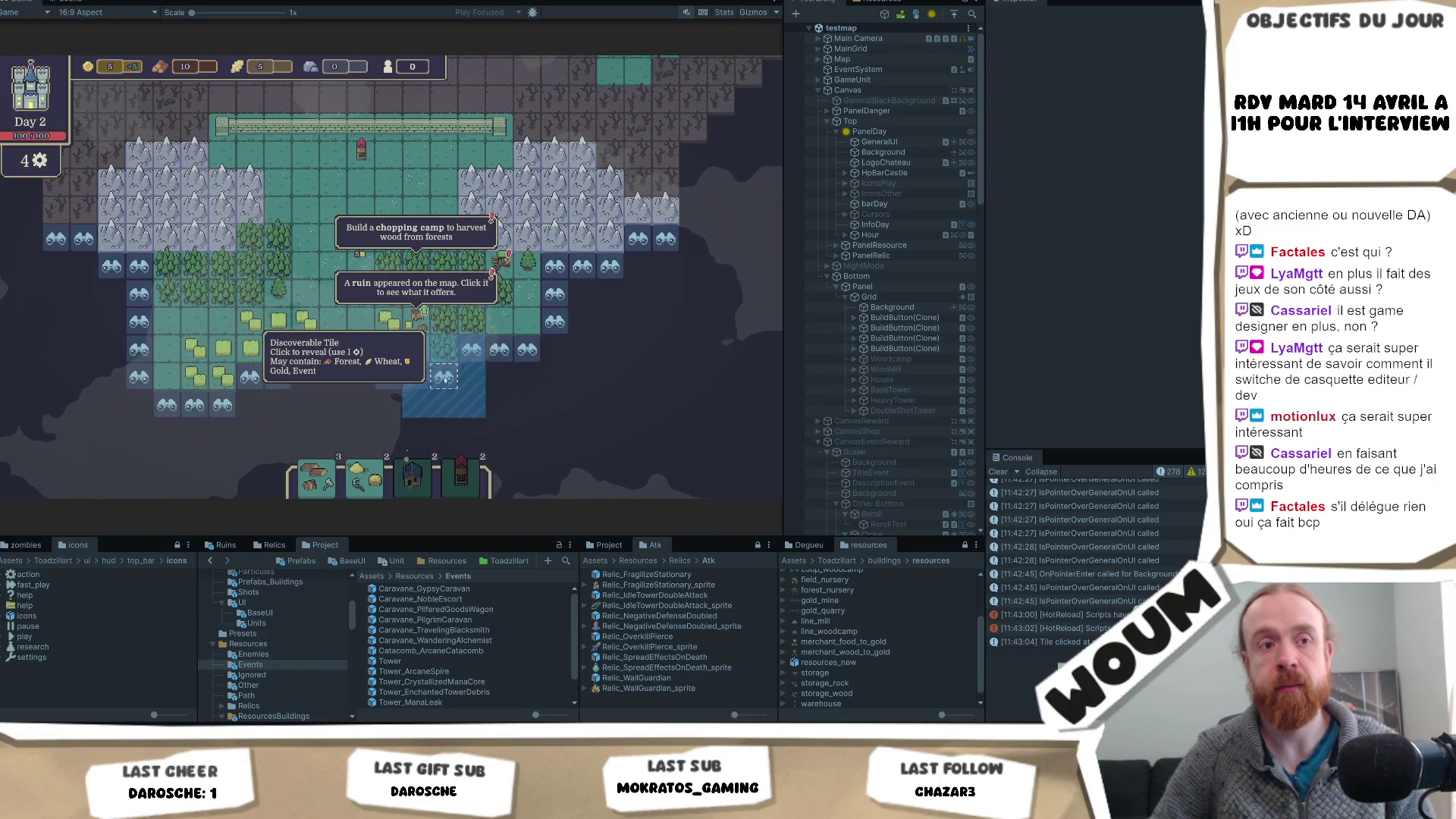
click(448, 380)
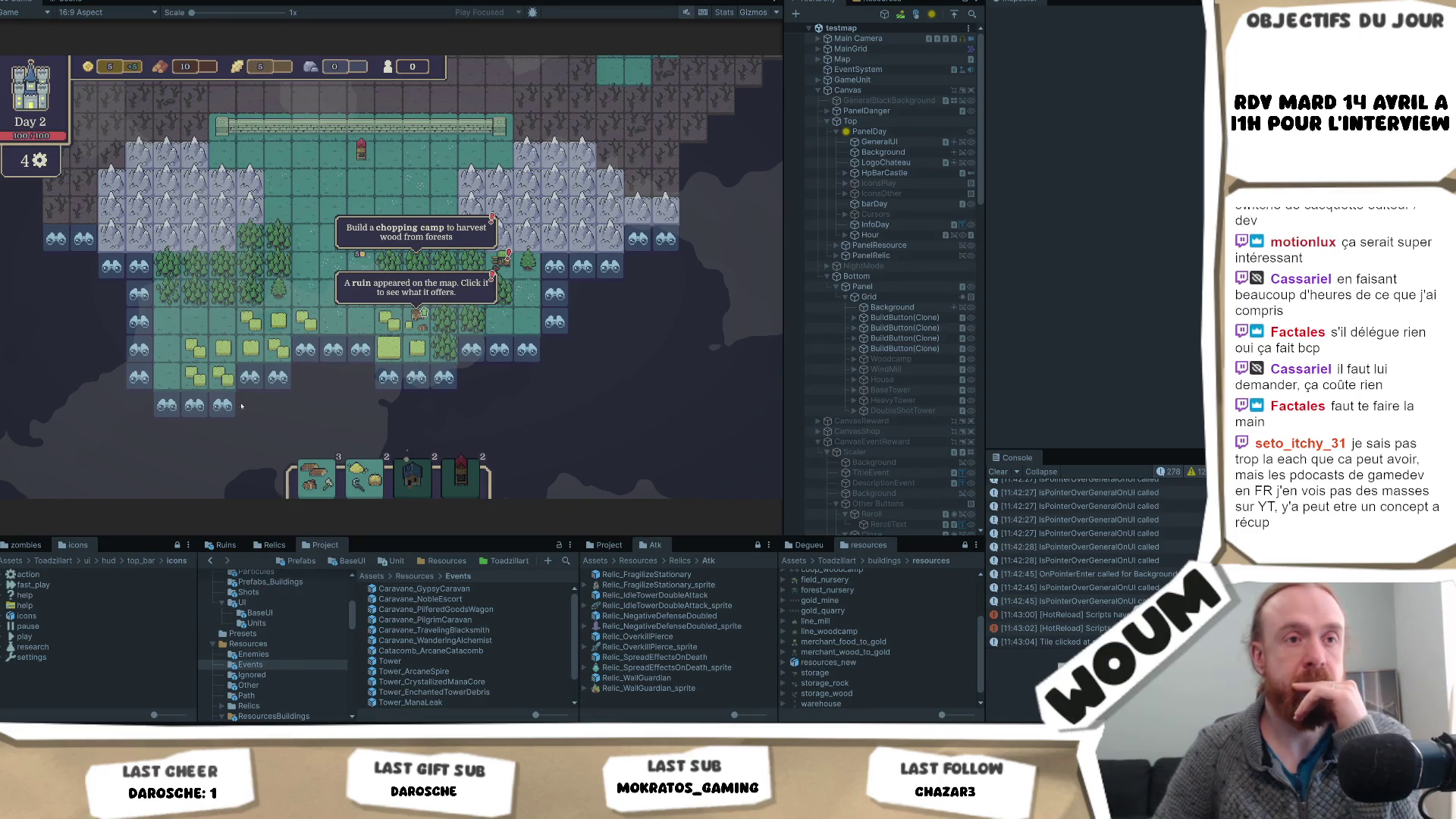
click(249, 406)
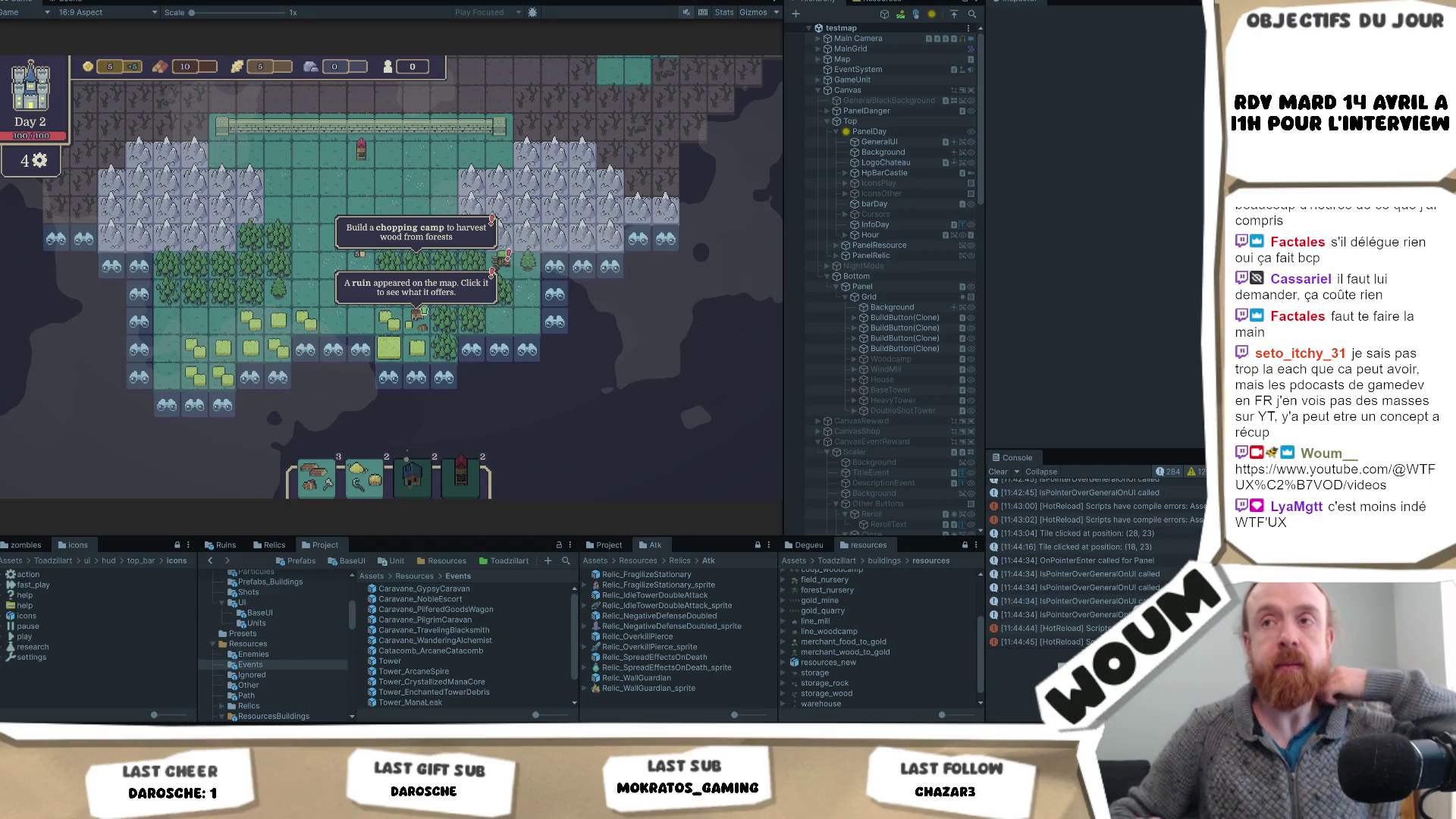
click(509, 332)
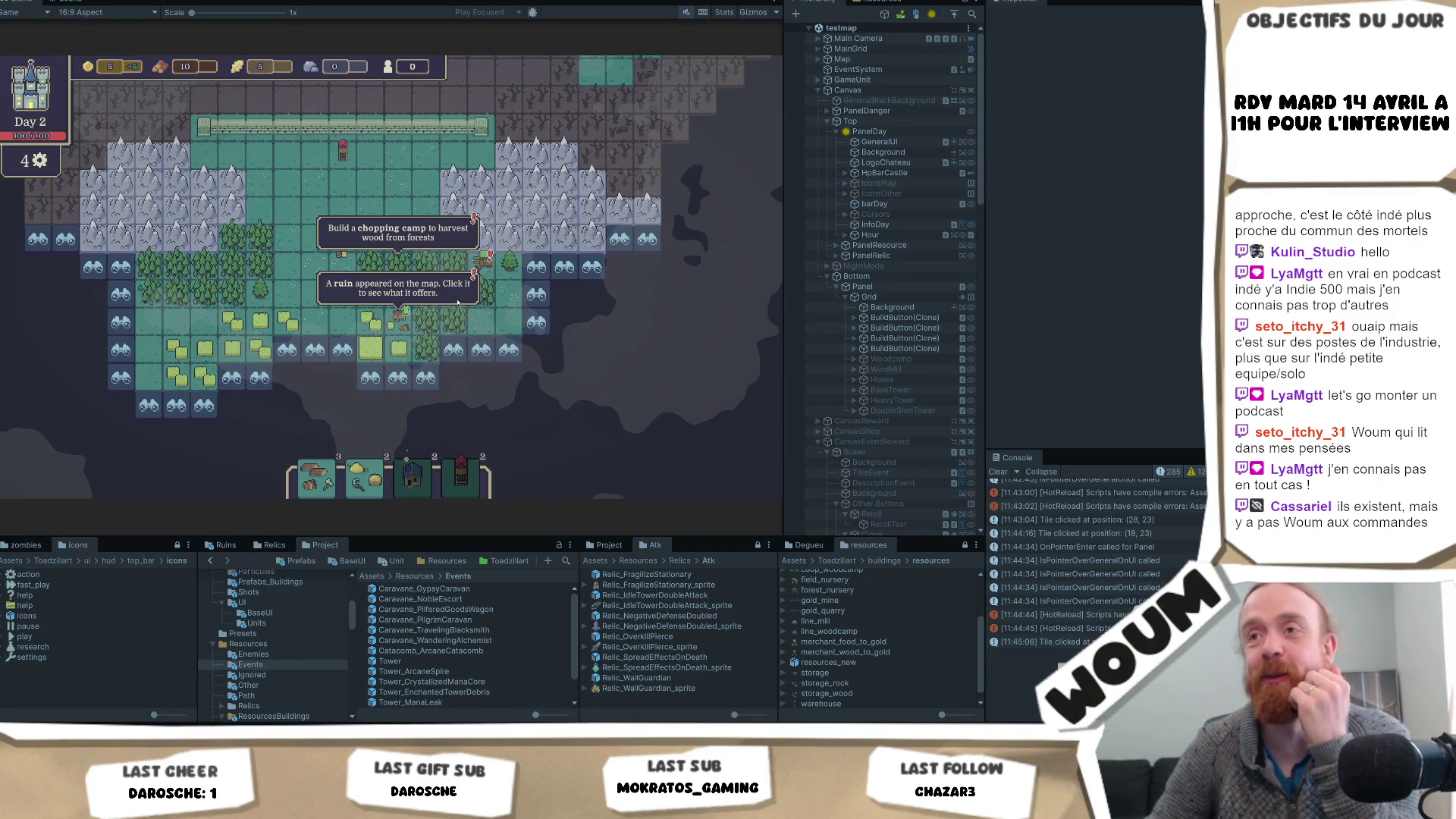
click(396, 323)
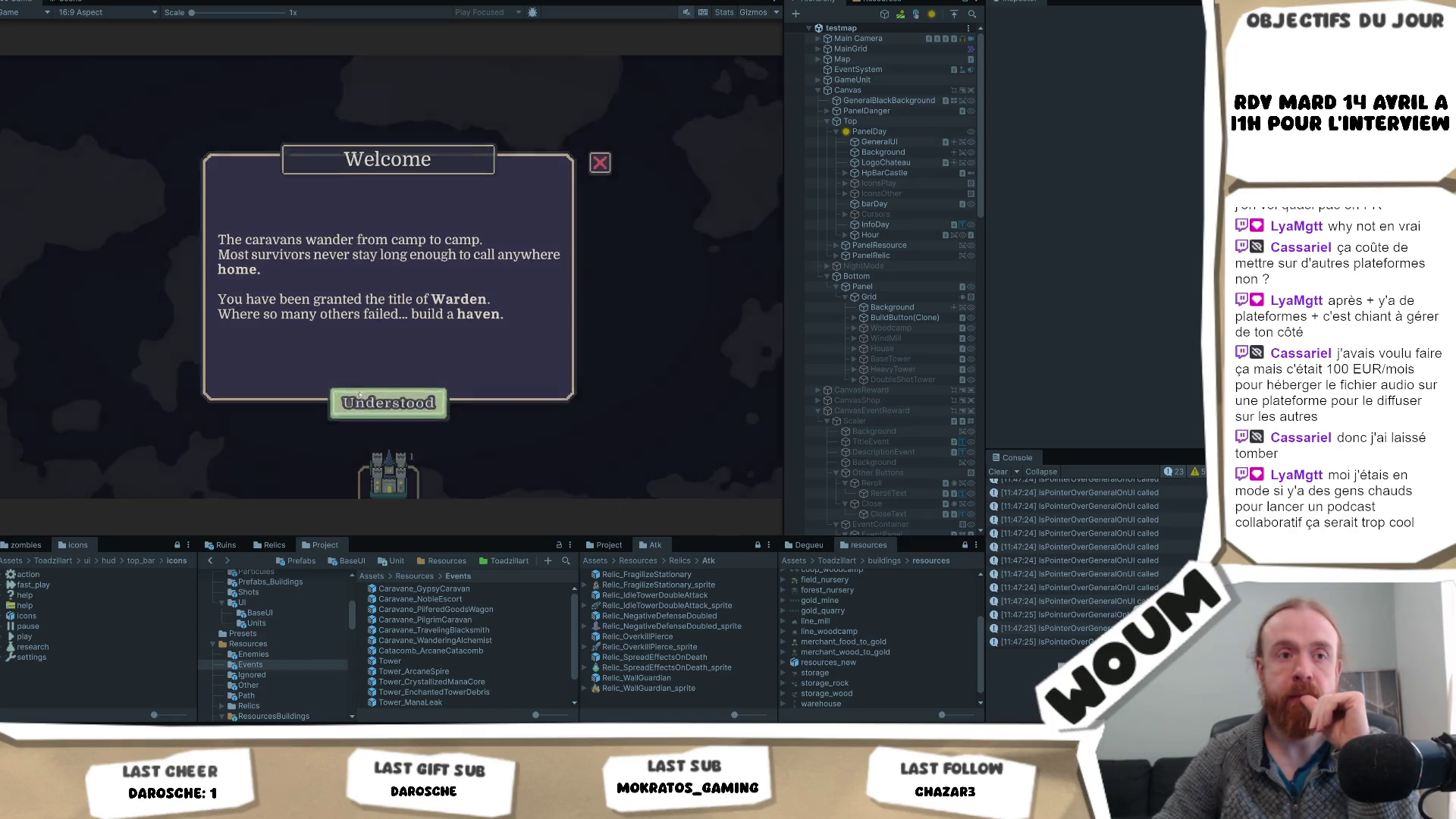
- Acknowledge the welcome, place the town center on the central tile, and dismiss the Limited time notice
click(361, 396)
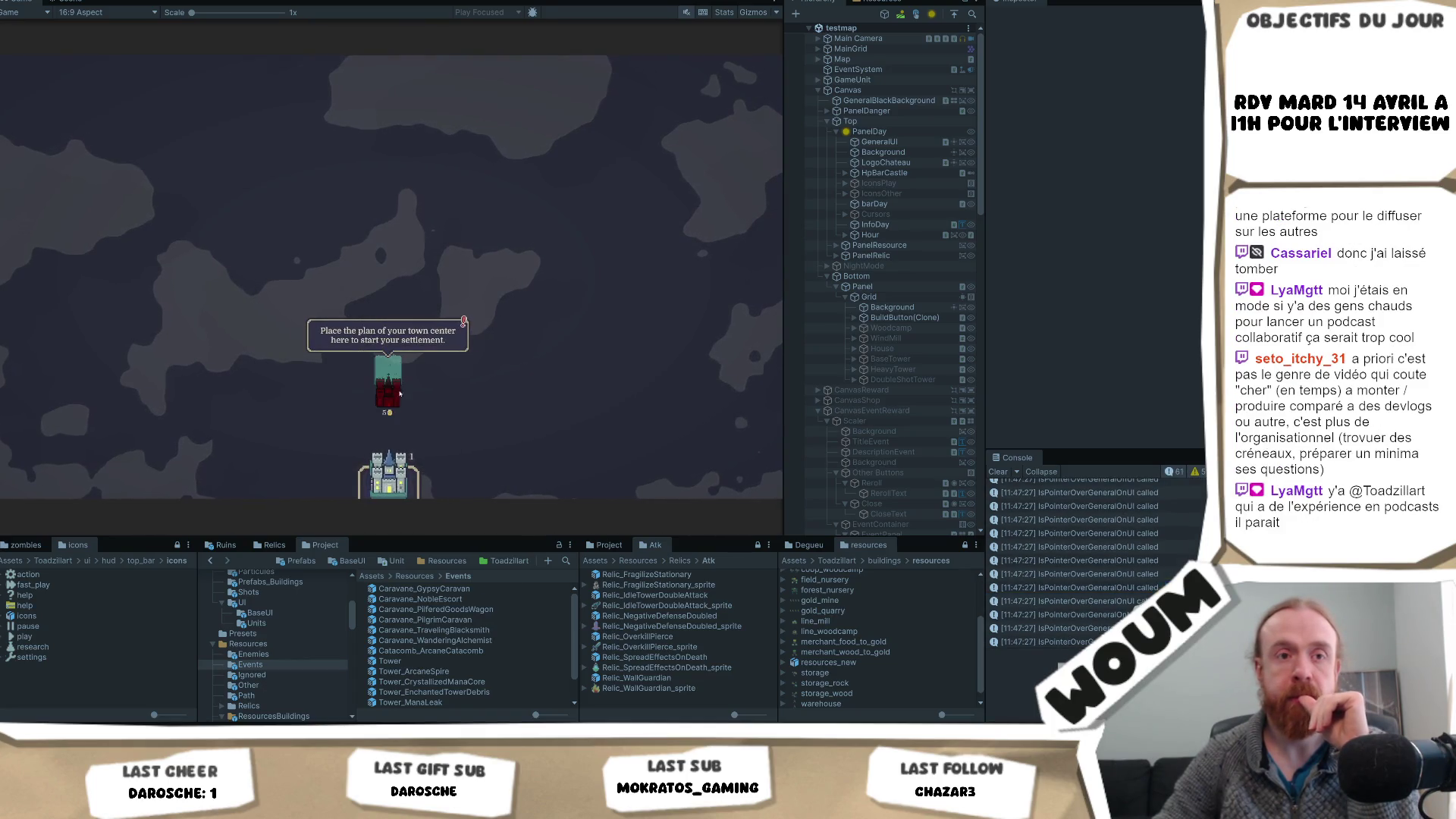
click(400, 380)
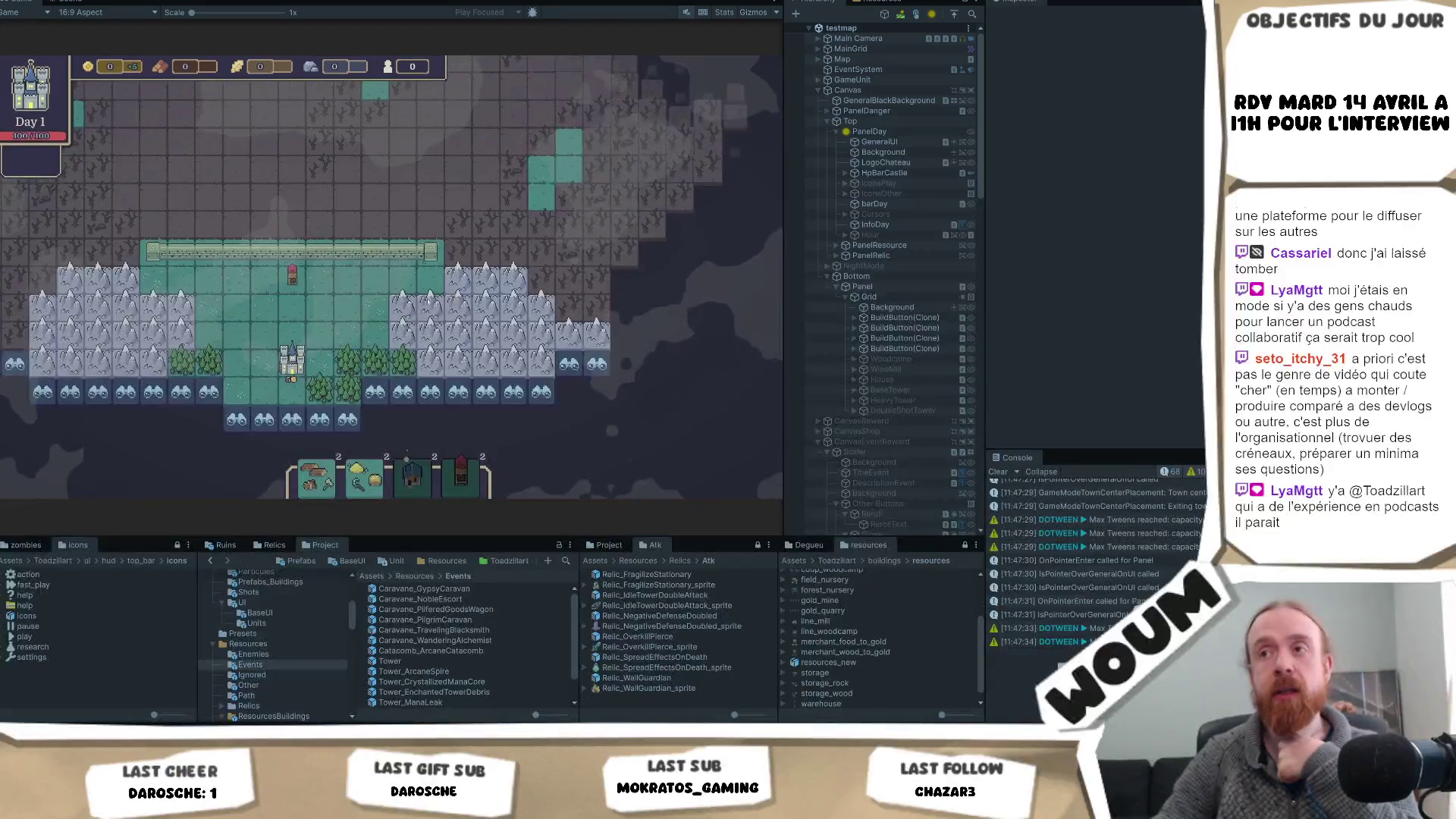
click(388, 397)
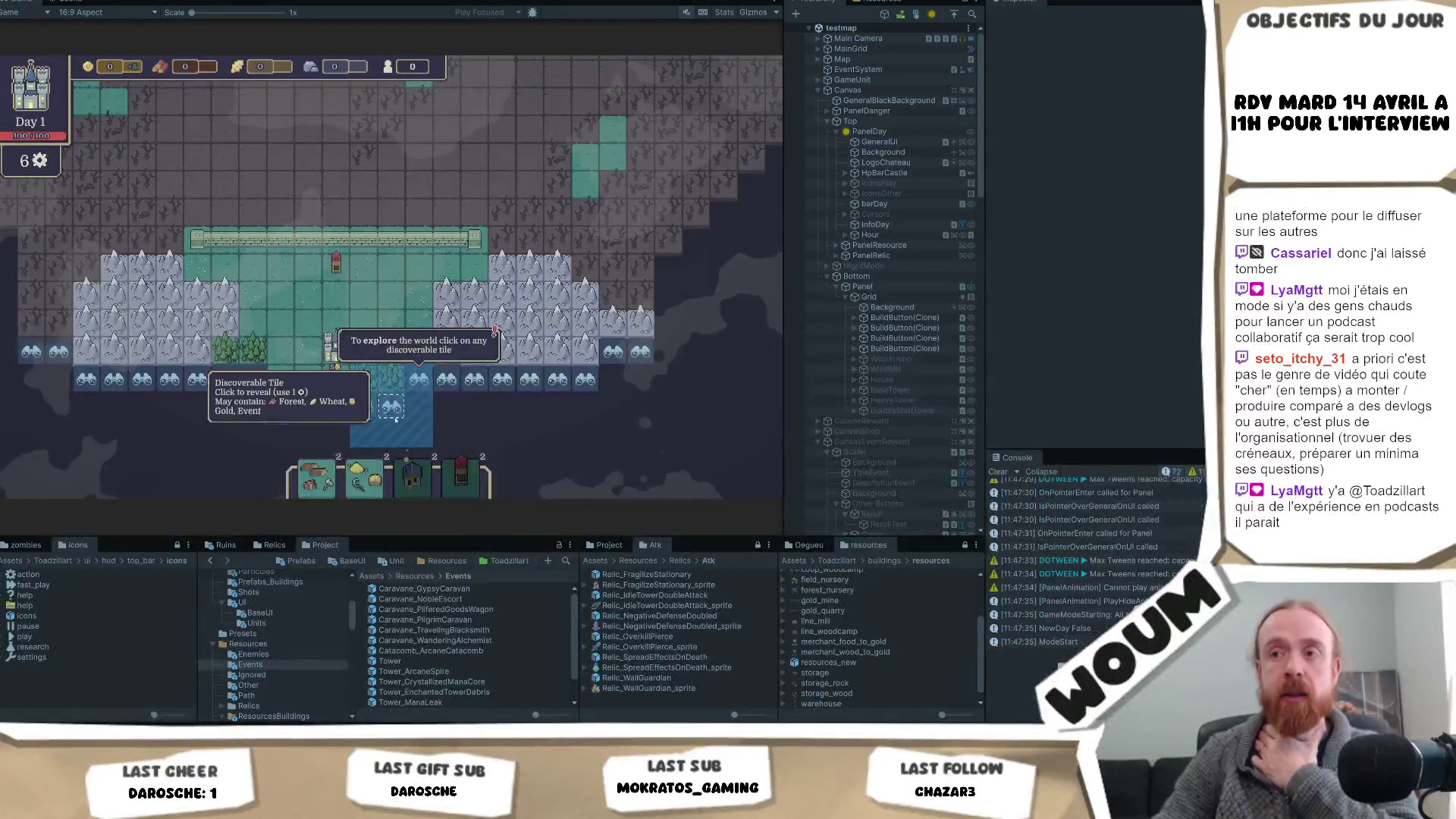
- Reveal seven fogged tiles around the settlement out to the east edge, using every day 1 action
click(391, 409)
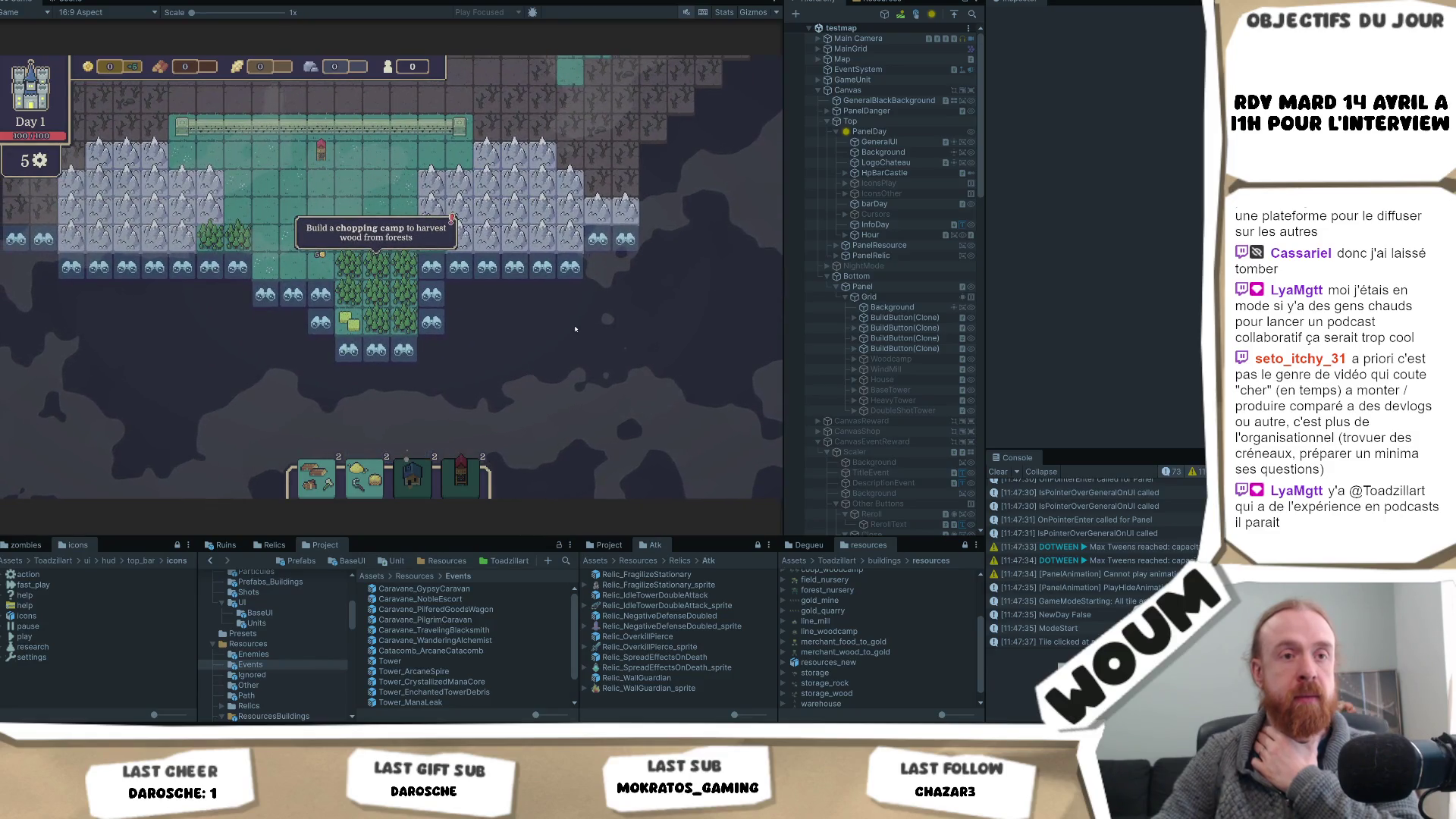
click(431, 267)
click(459, 267)
click(486, 296)
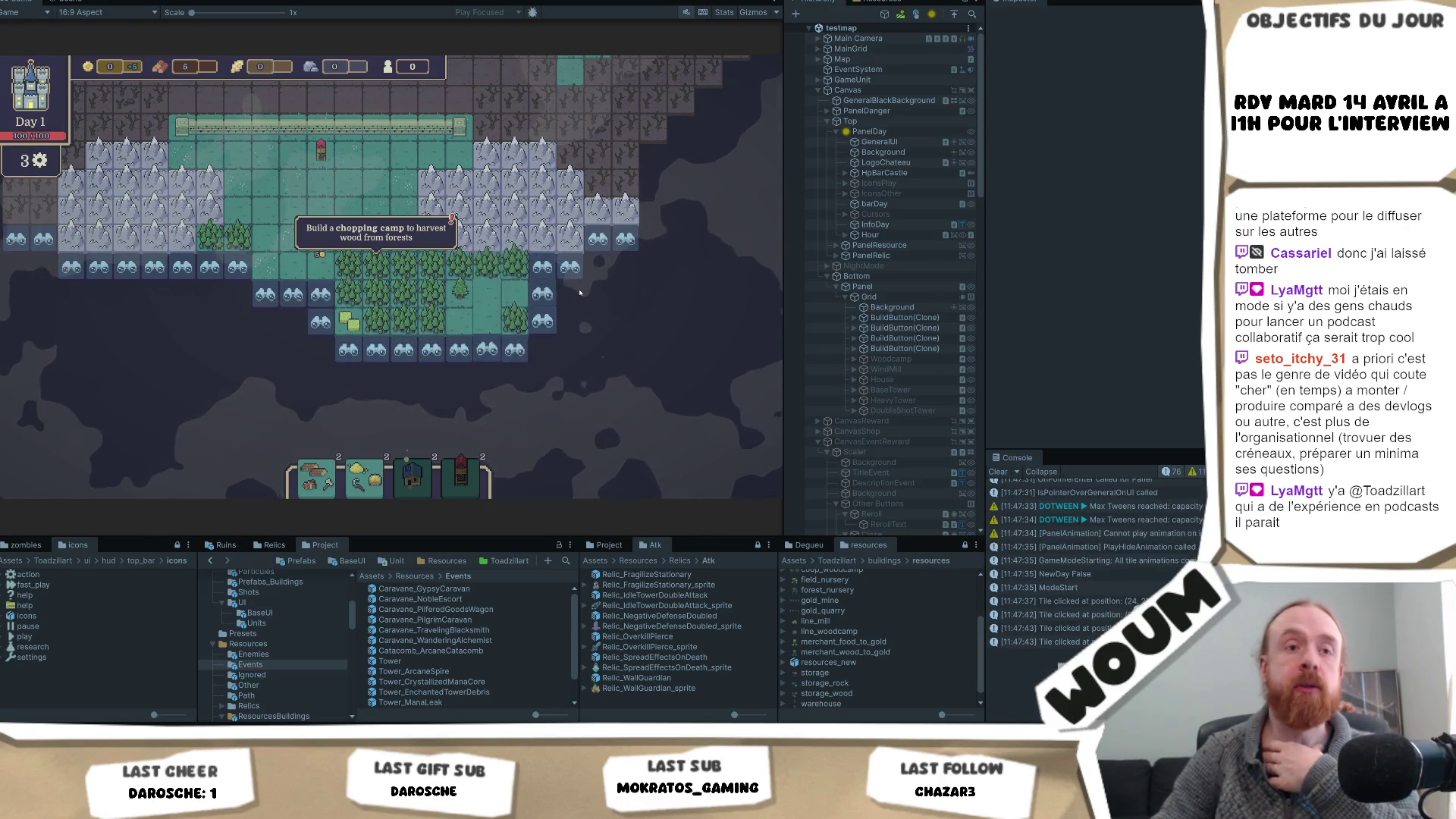
click(570, 294)
click(625, 294)
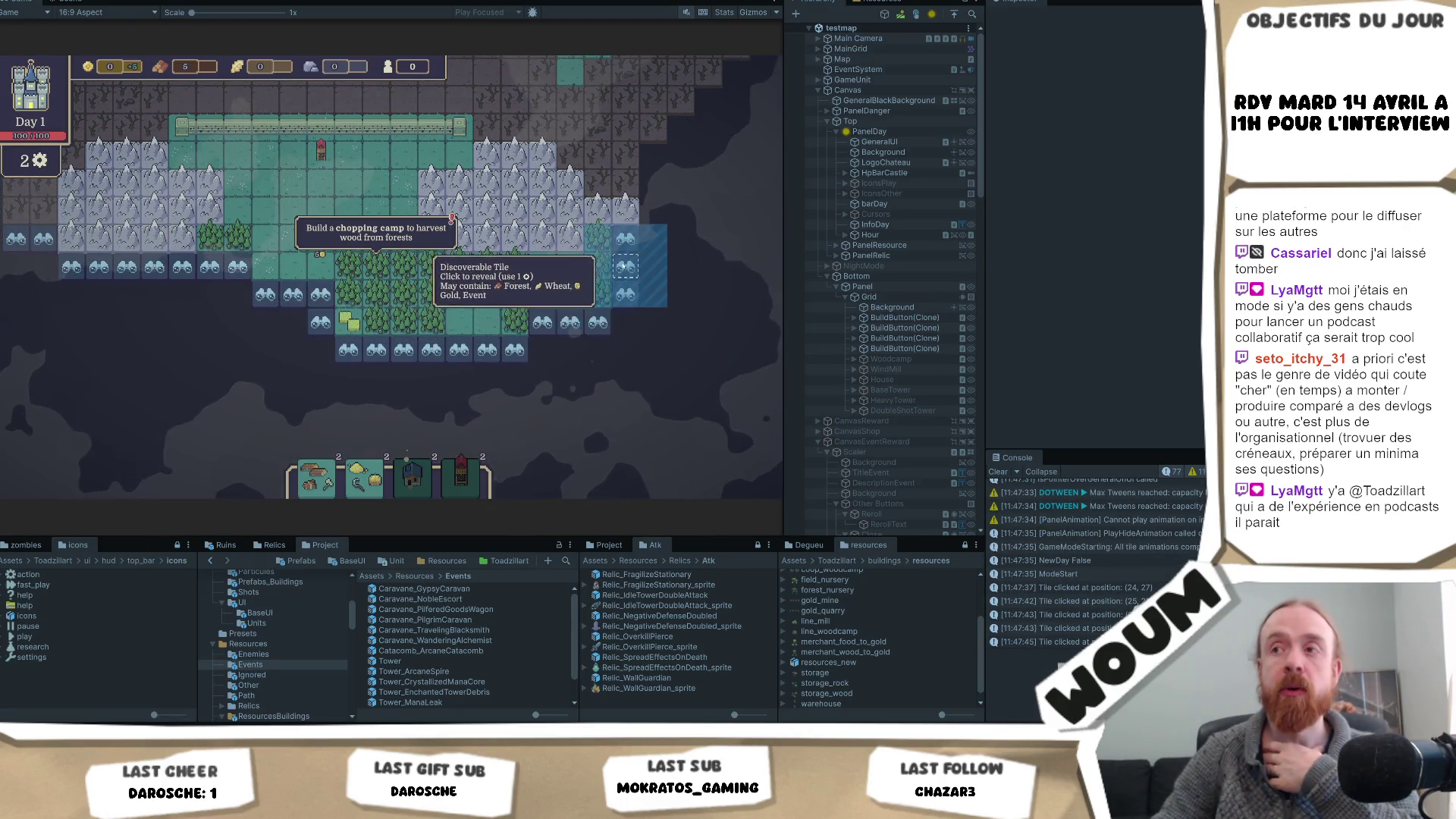
click(520, 350)
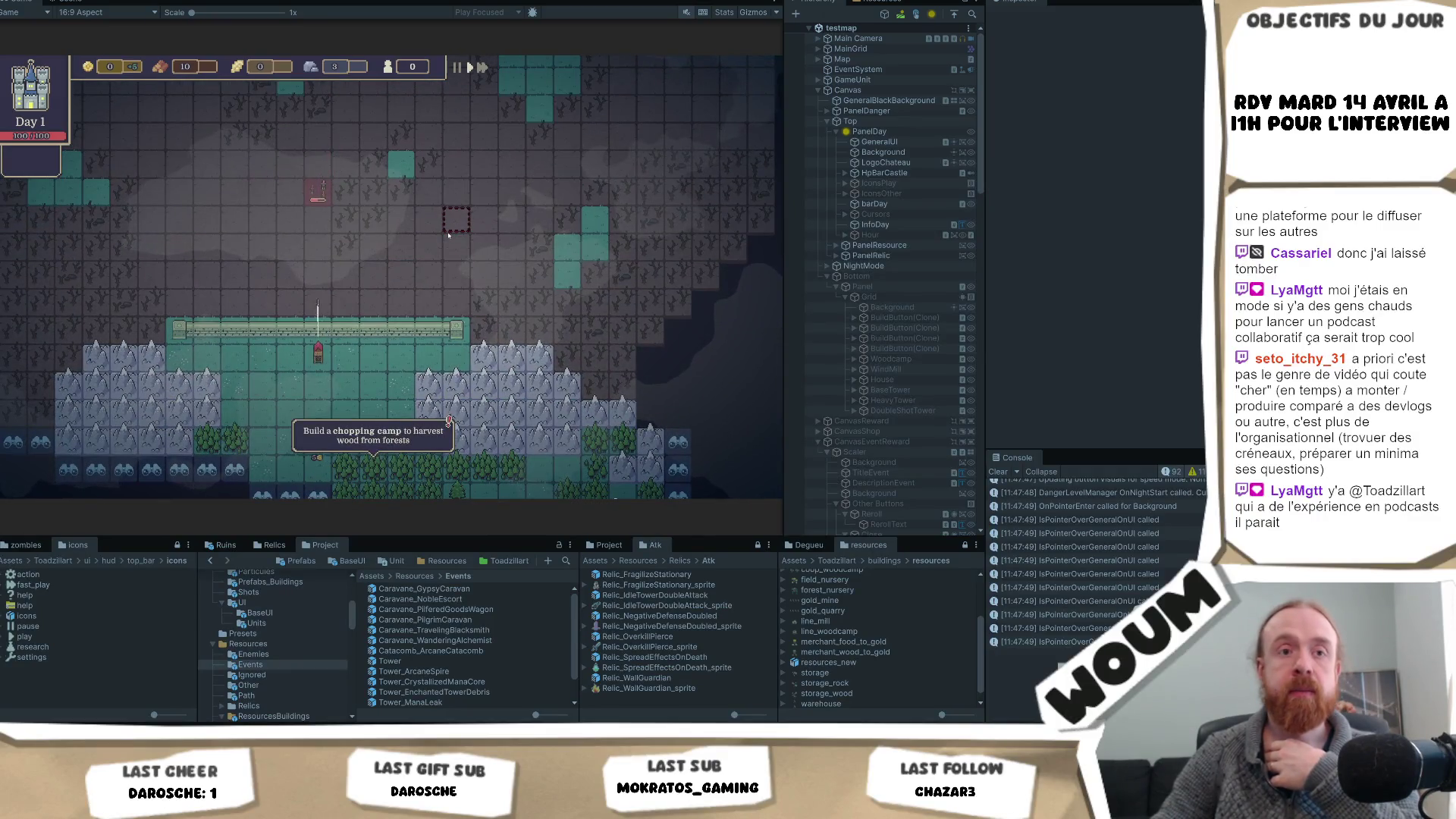
- Take the Chopping Camp card, restore the ruined Automatic Chopping camp, and reveal the tile below it
click(364, 391)
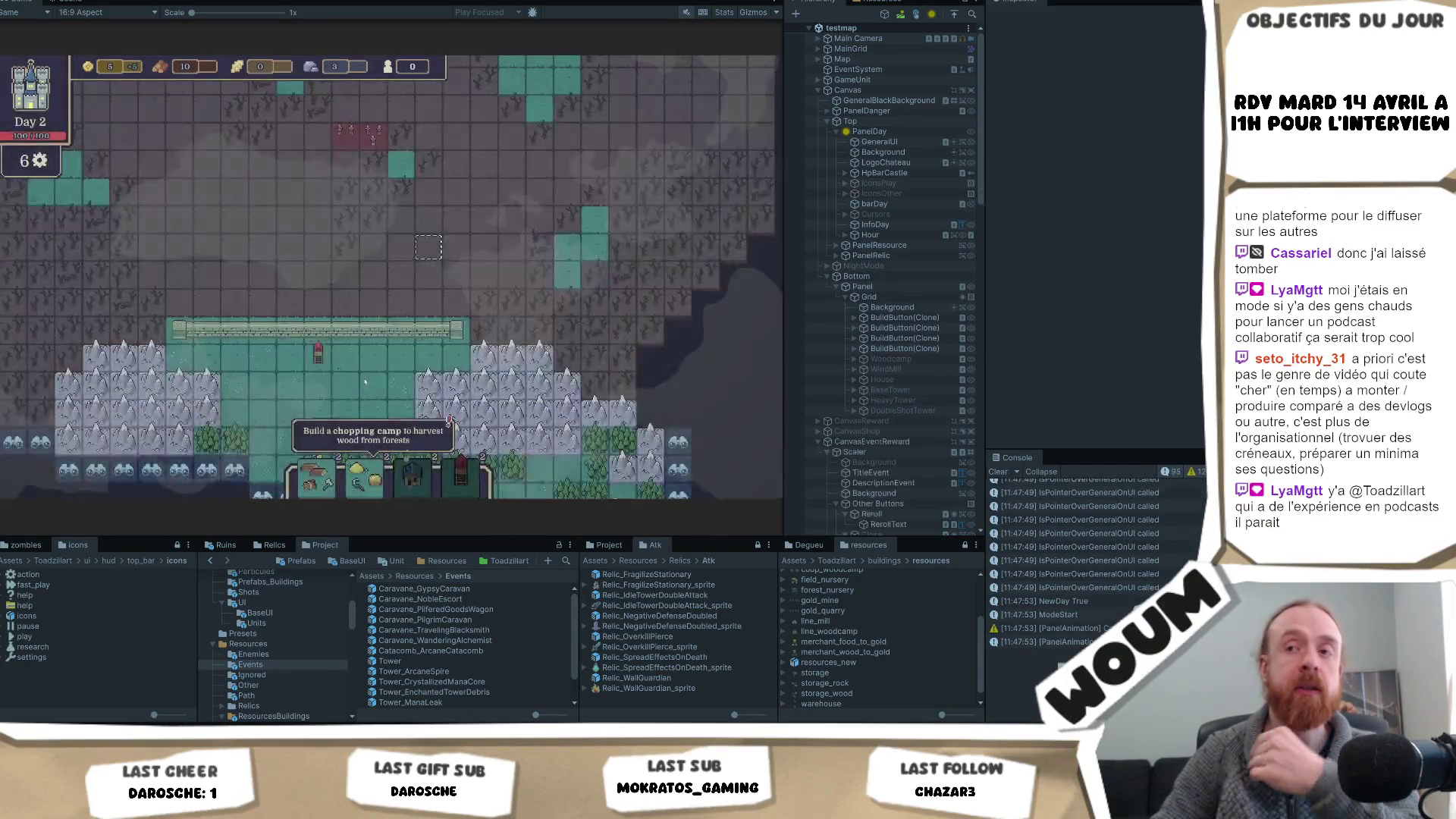
click(390, 355)
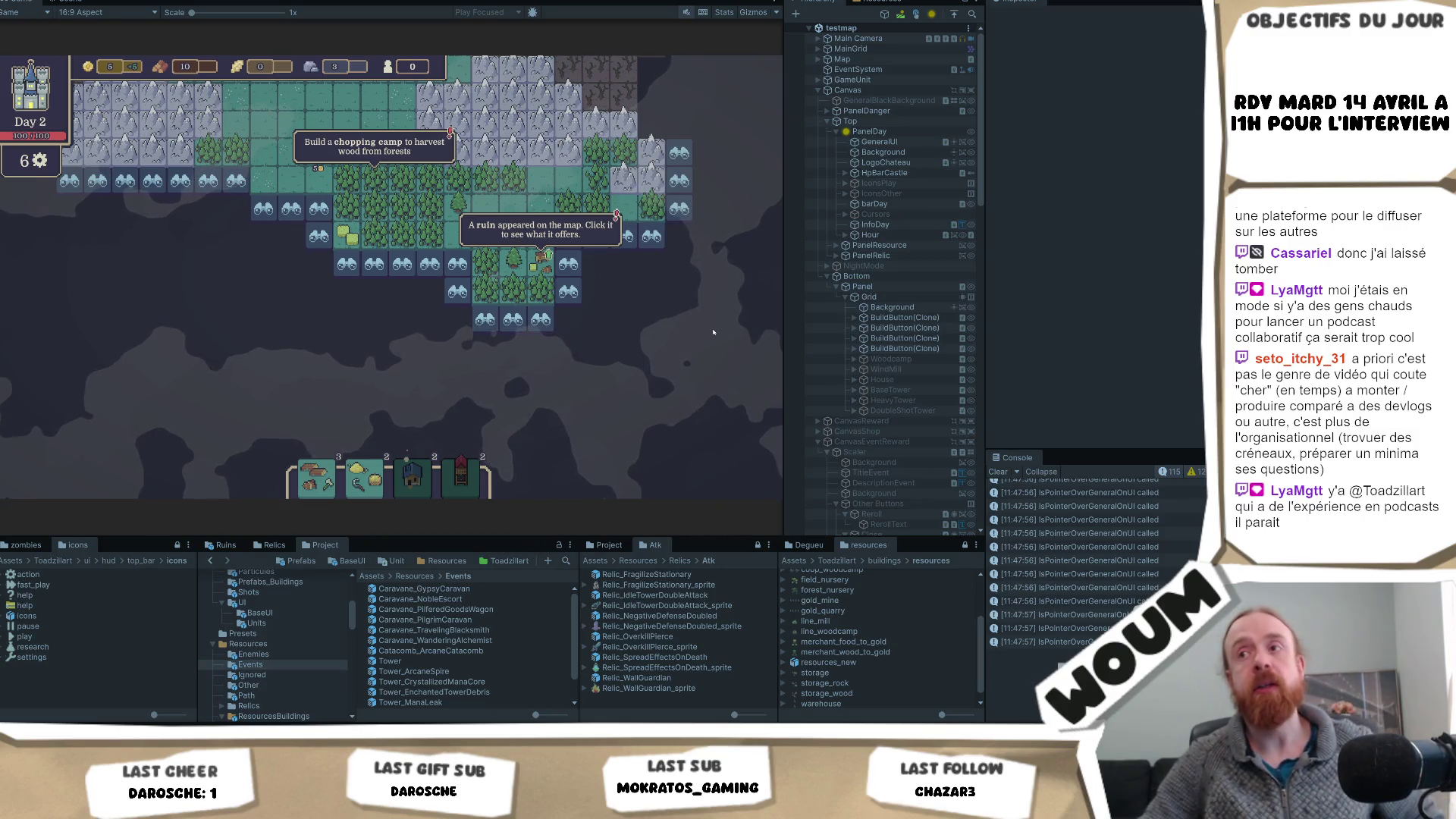
click(541, 260)
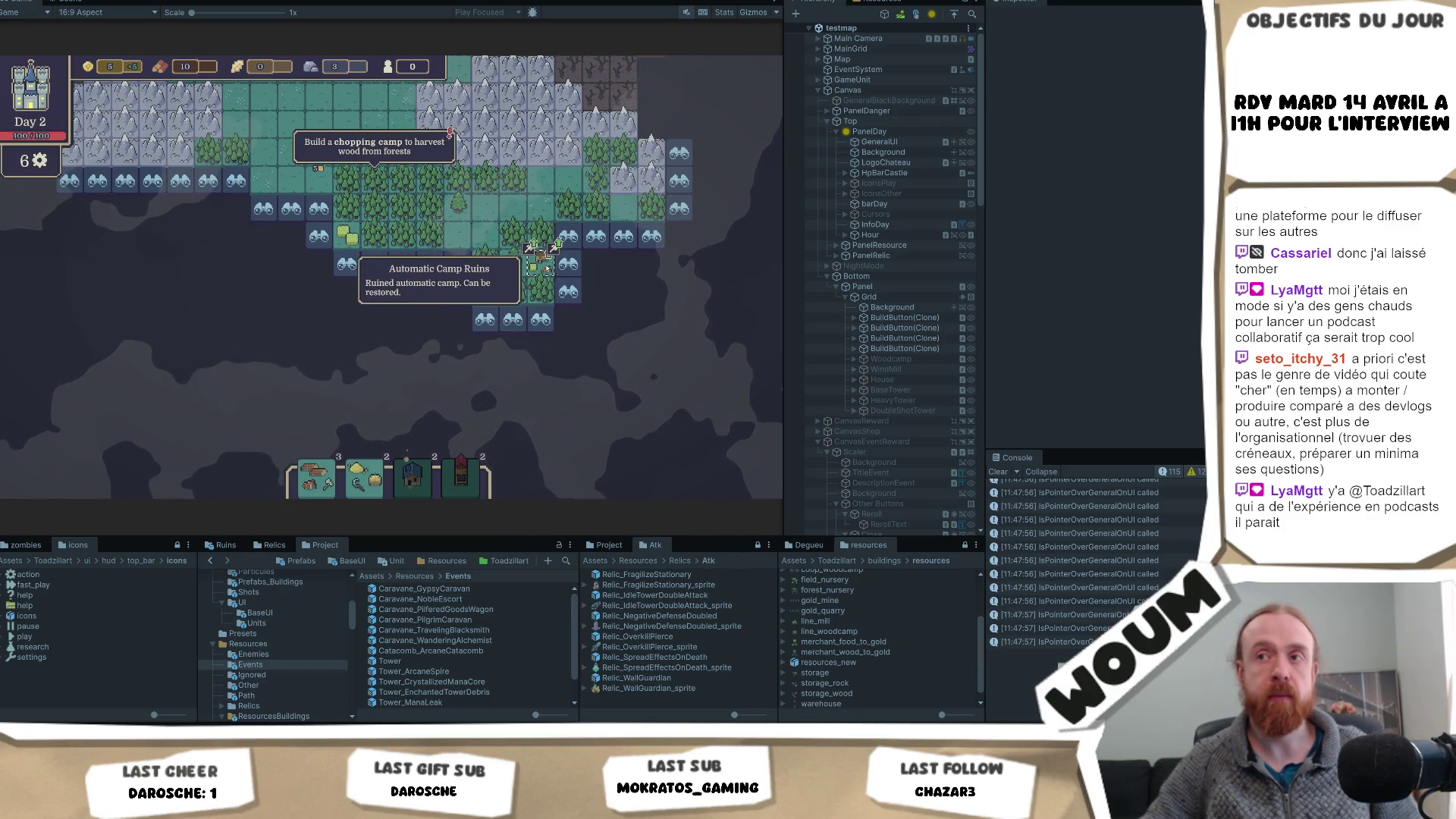
click(539, 270)
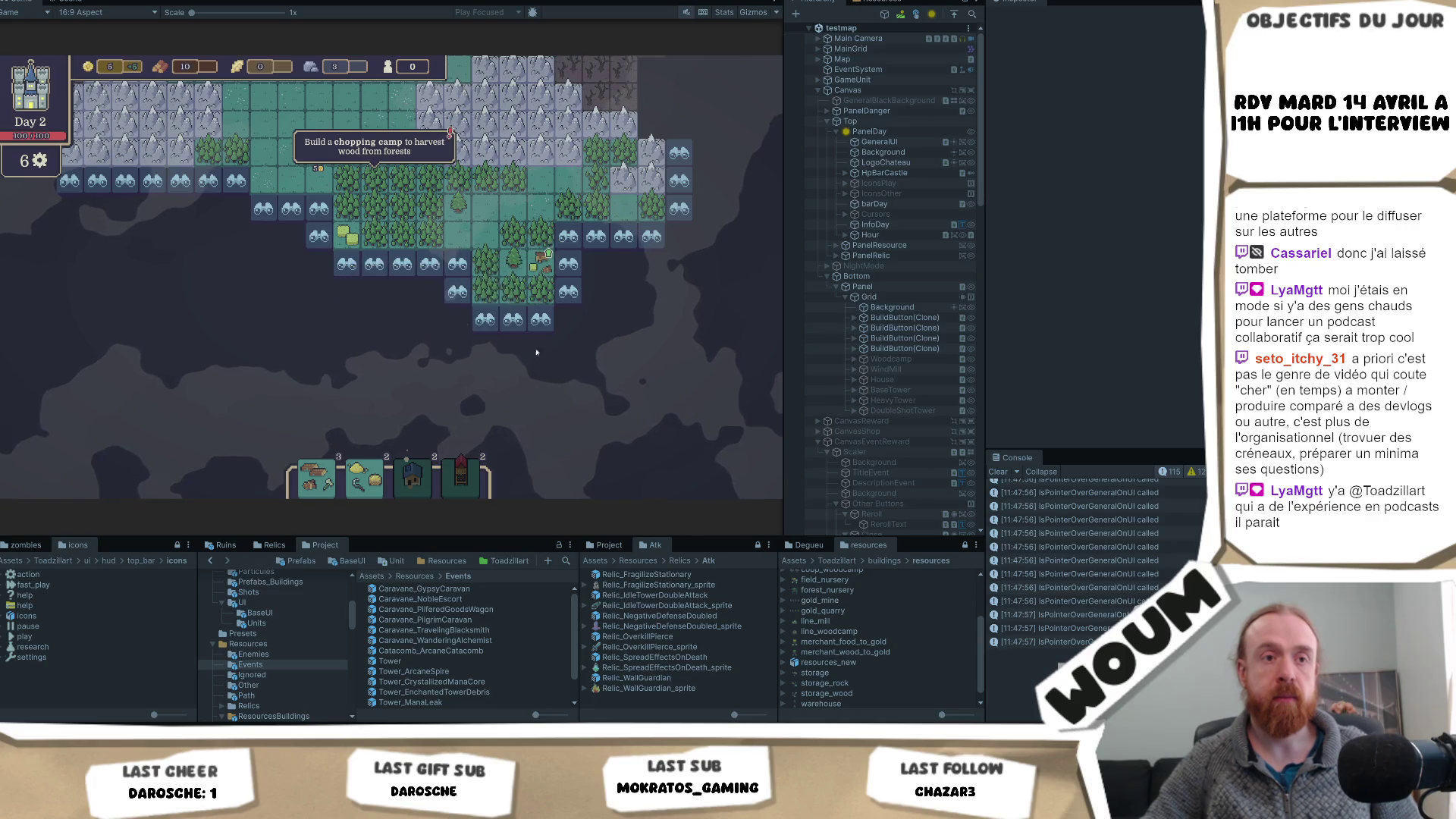
click(540, 319)
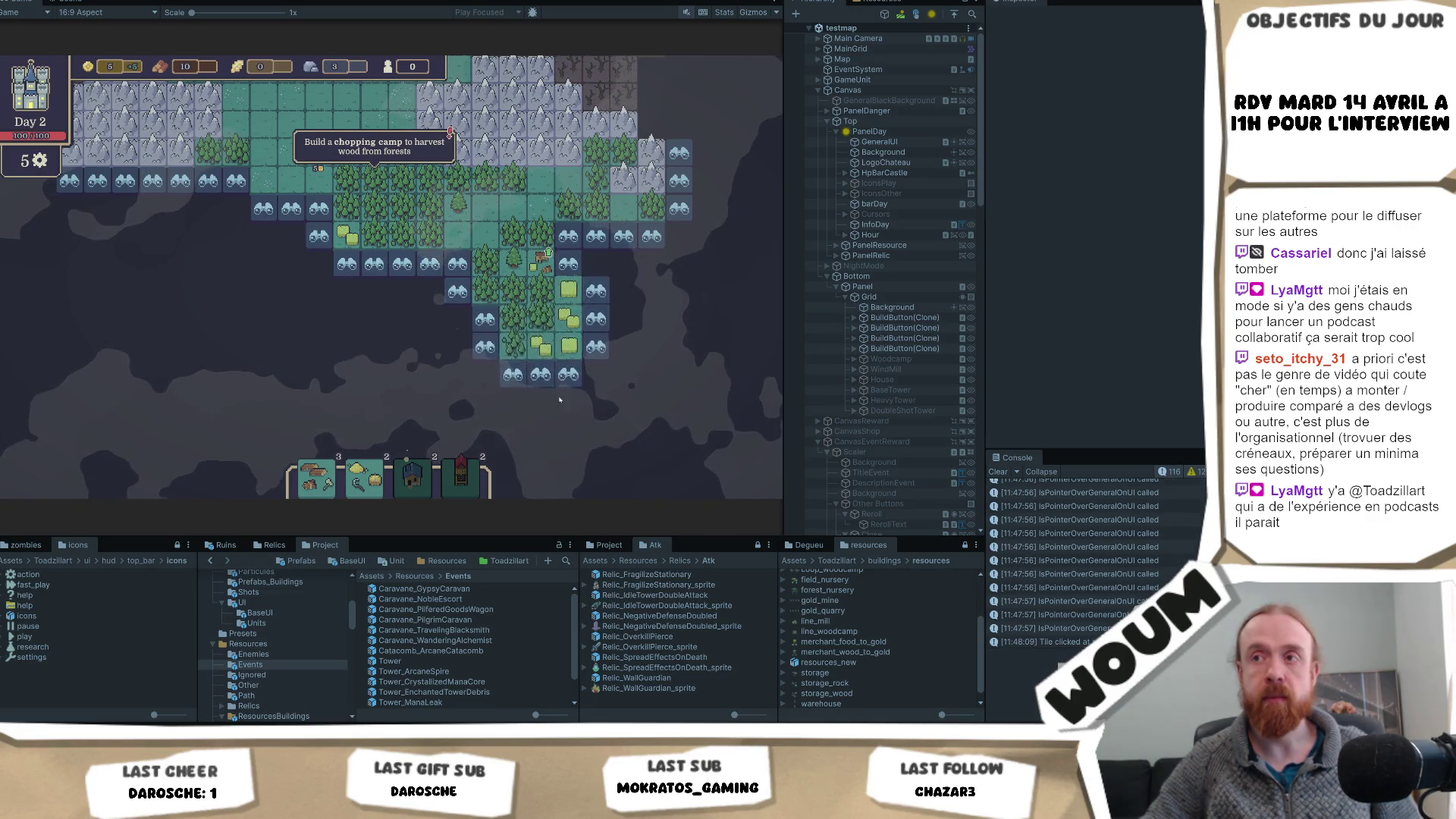
- Reveal the southern fog tiles, uncovering a Pilfered Goods Wagon
click(479, 373)
click(458, 373)
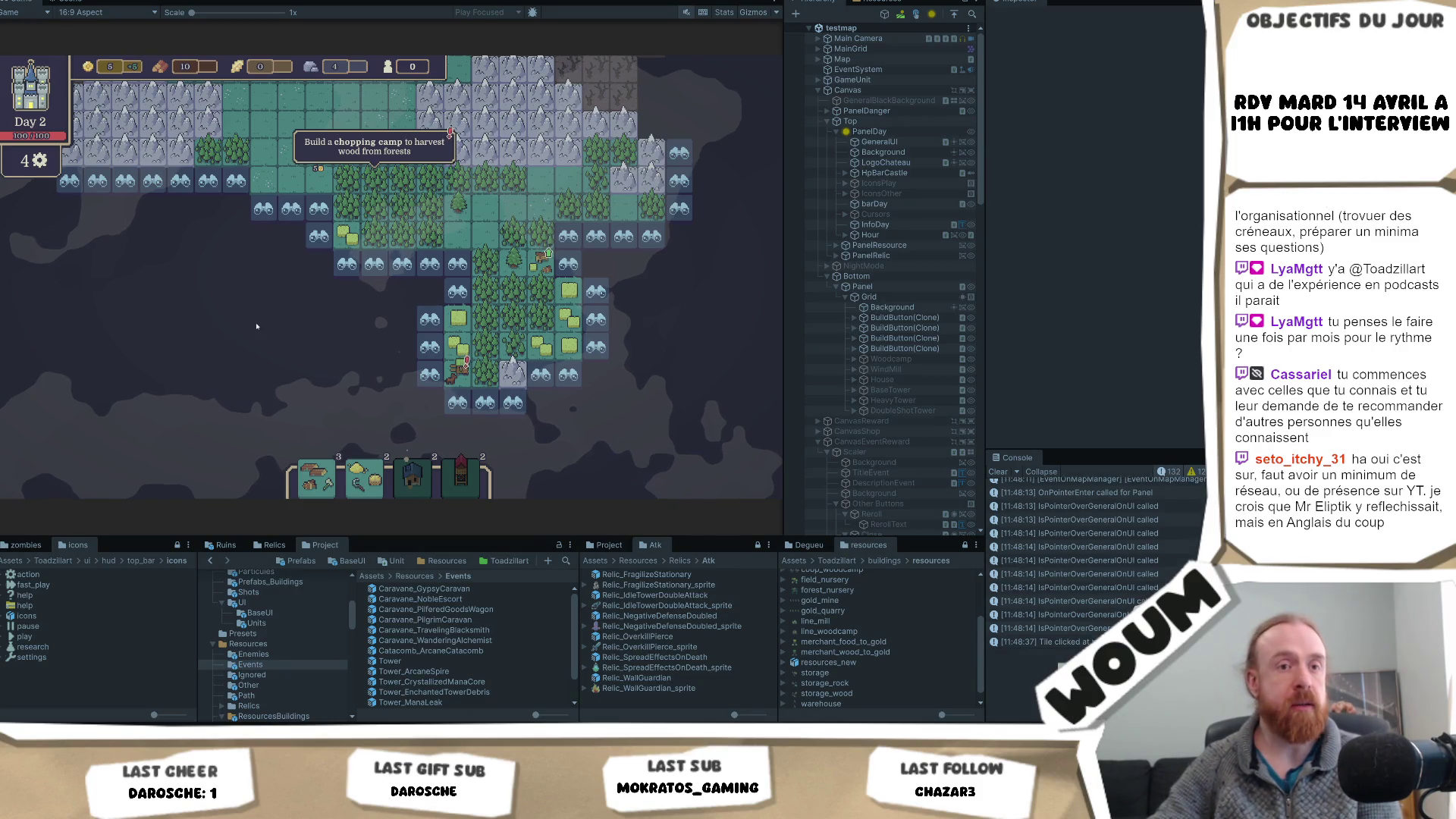
drag(257, 326, 252, 343)
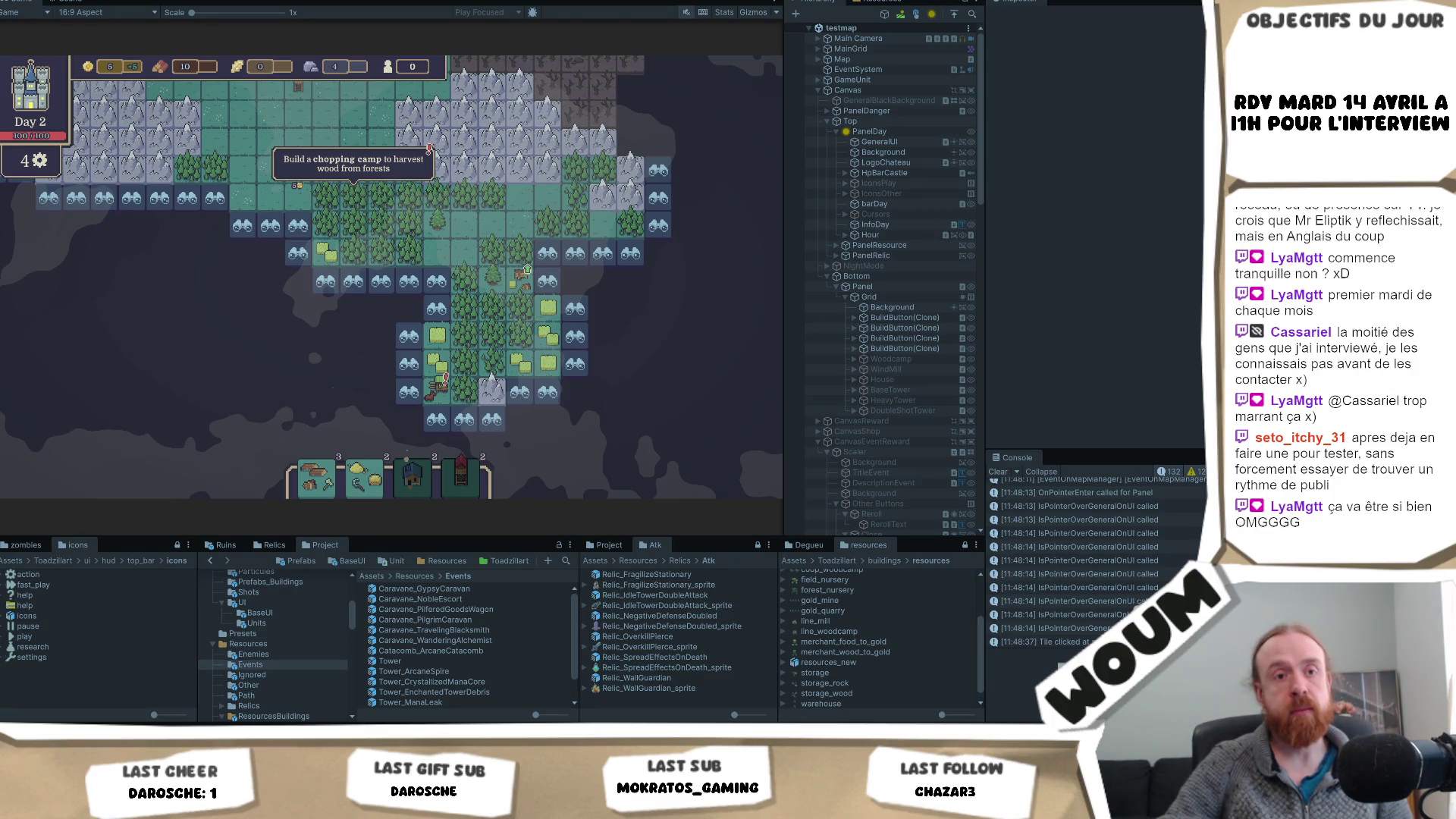
- Reveal the discoverable tiles beside the forest and to the left until no reveal points remain
click(317, 376)
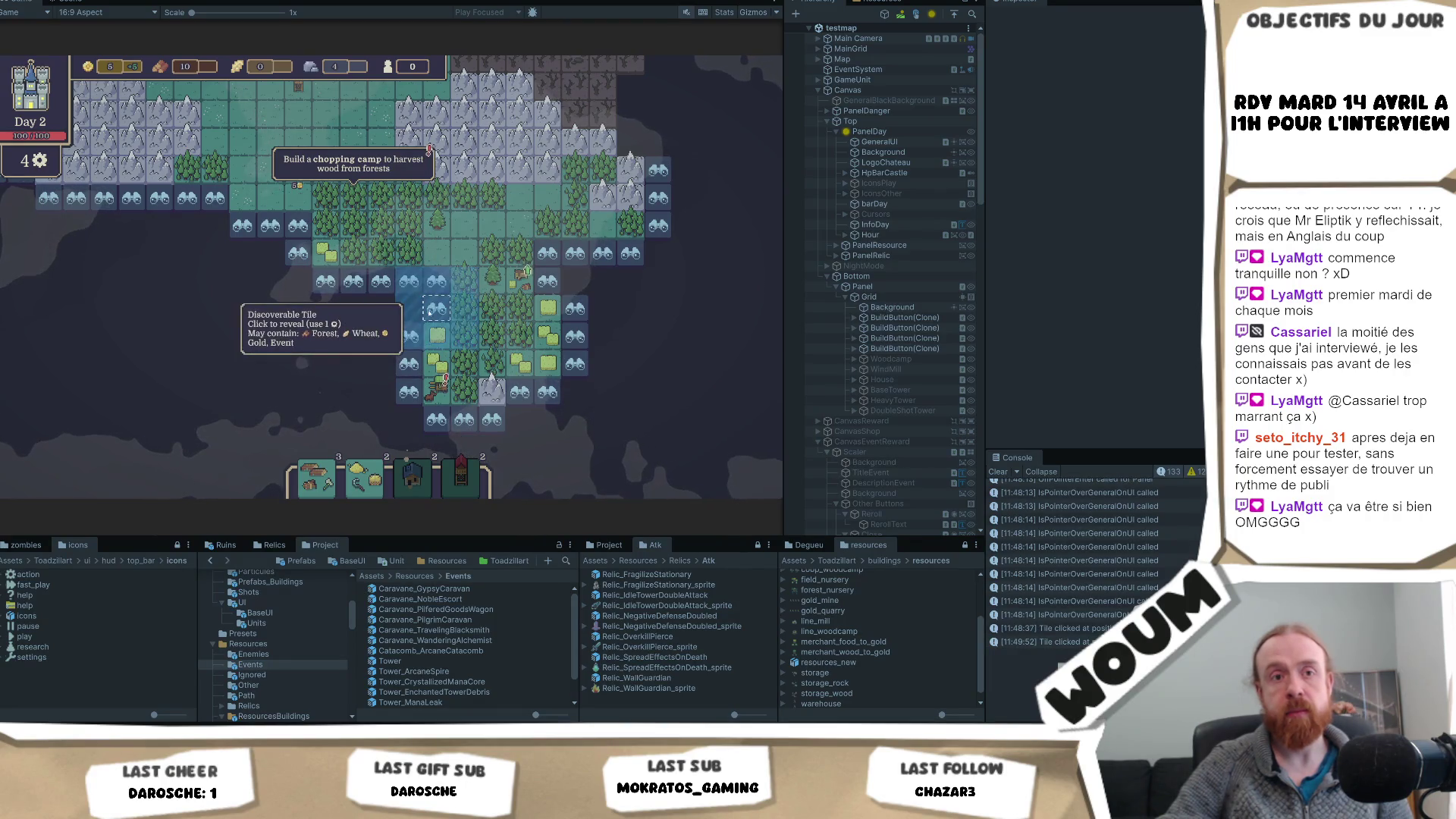
click(436, 307)
click(408, 280)
click(326, 280)
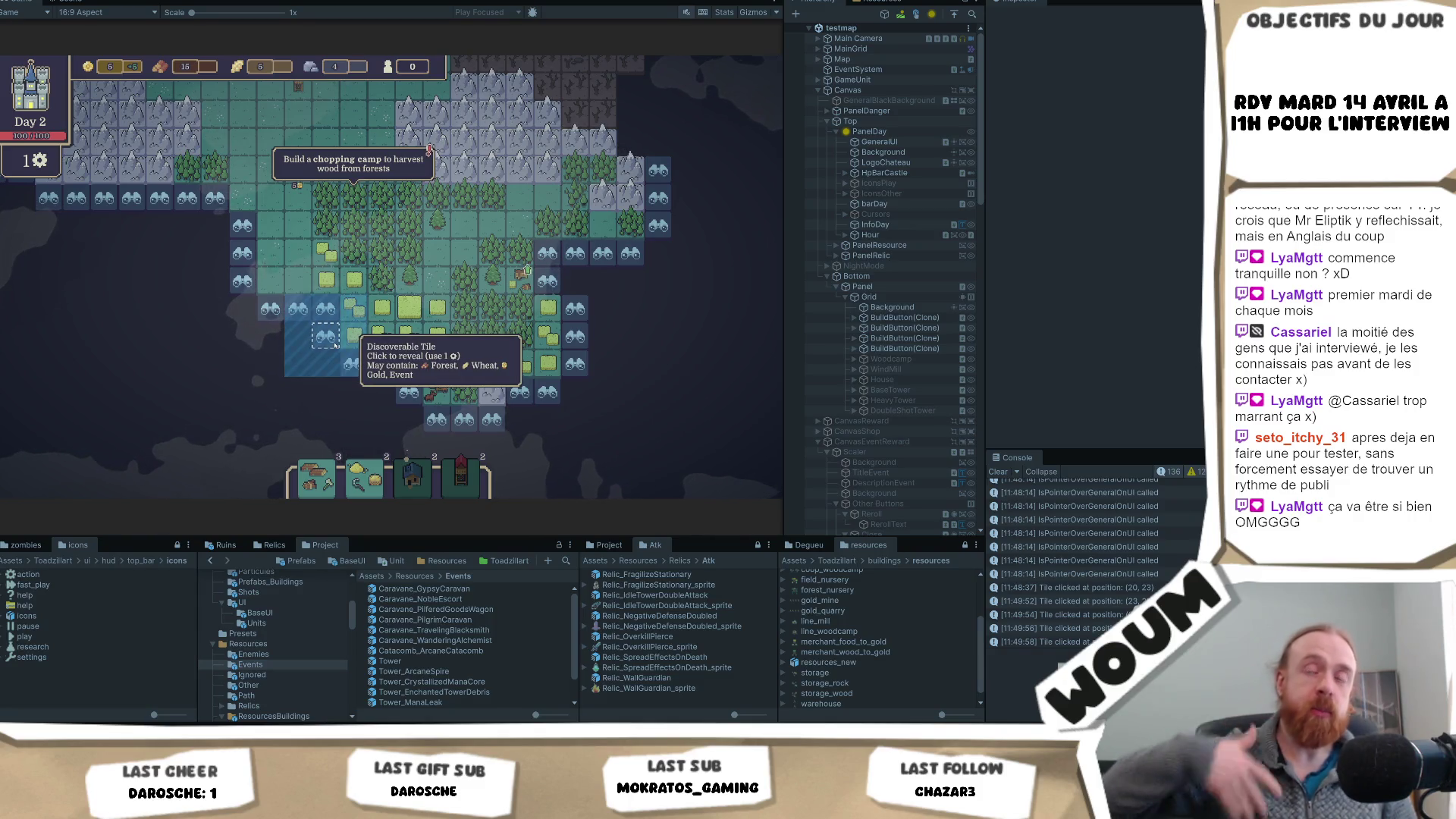
click(334, 343)
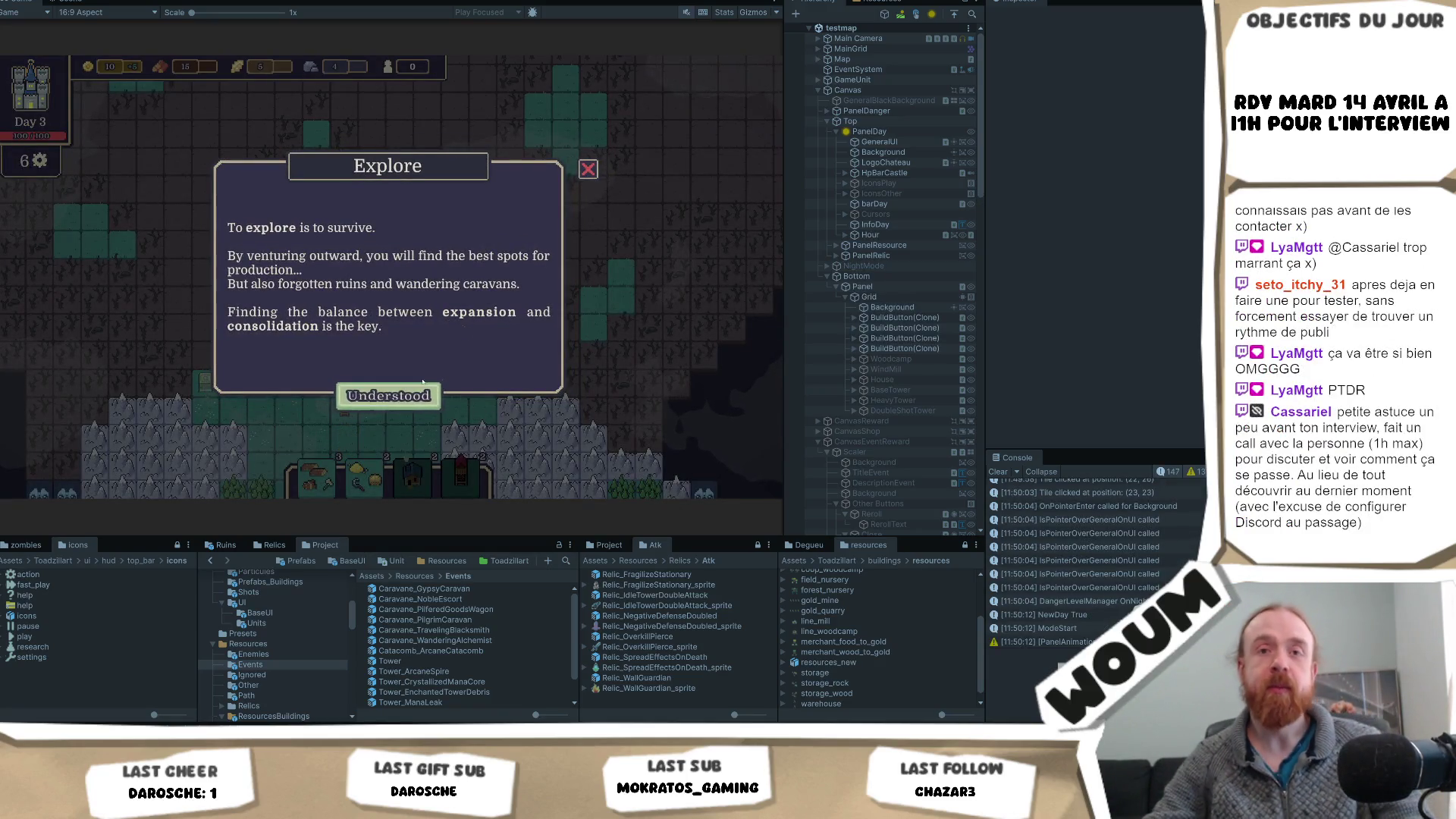
- Dismiss the Explore tip and take a building card from the New Constructions Kit
click(400, 392)
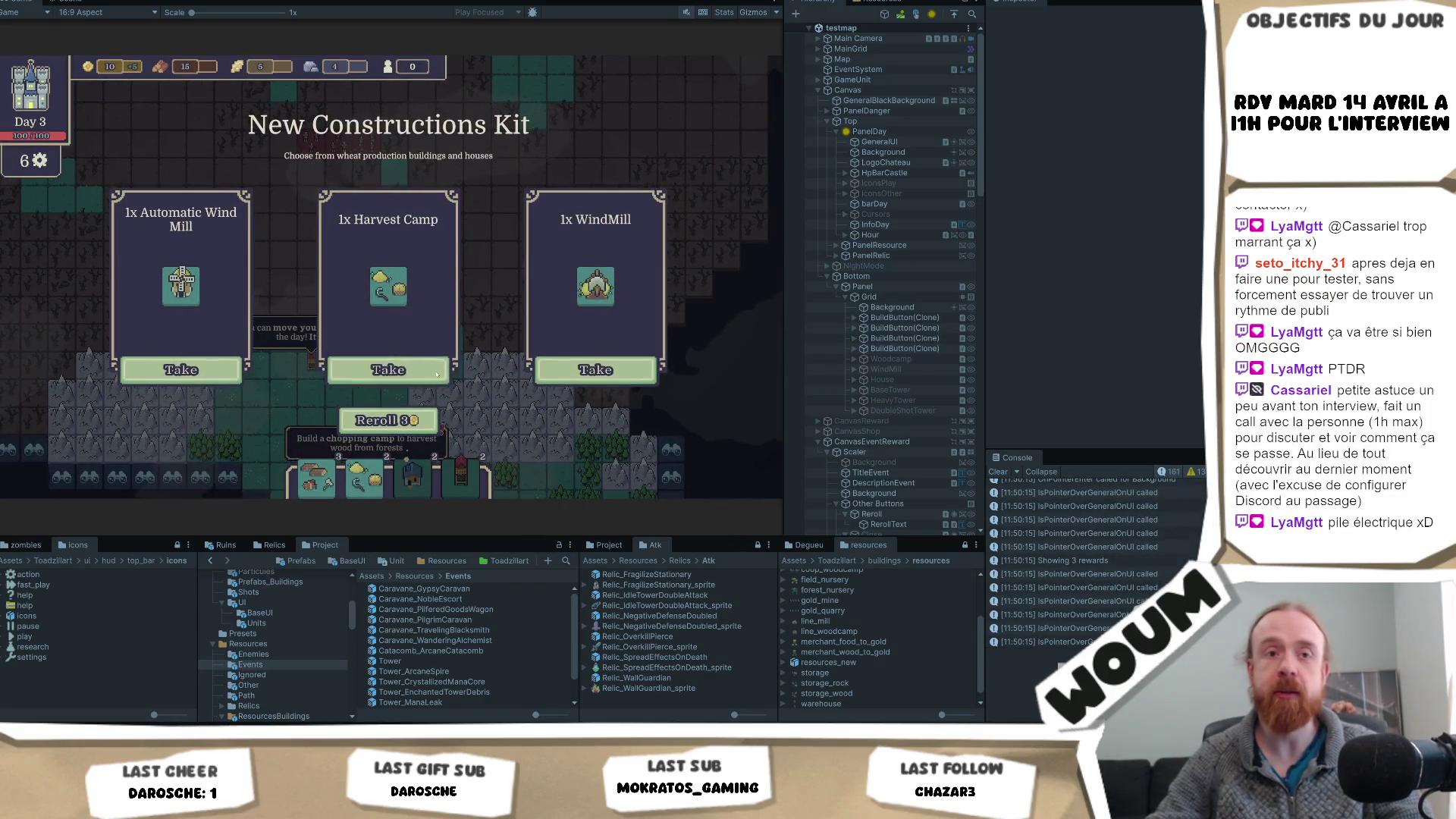
click(389, 368)
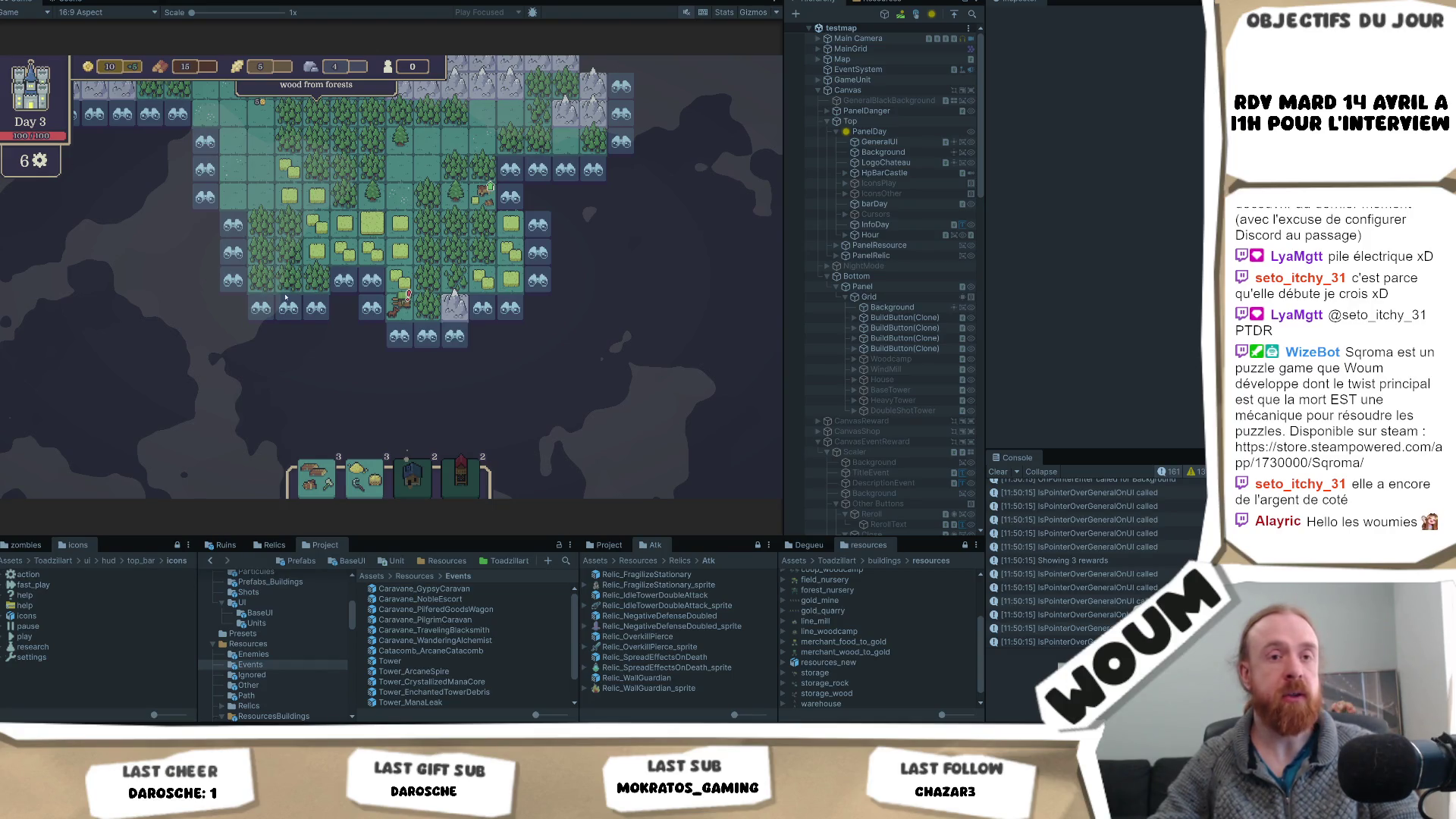
- Reveal the discoverable tile below the settlement, bringing wood to 10 with 5 actions left
click(464, 364)
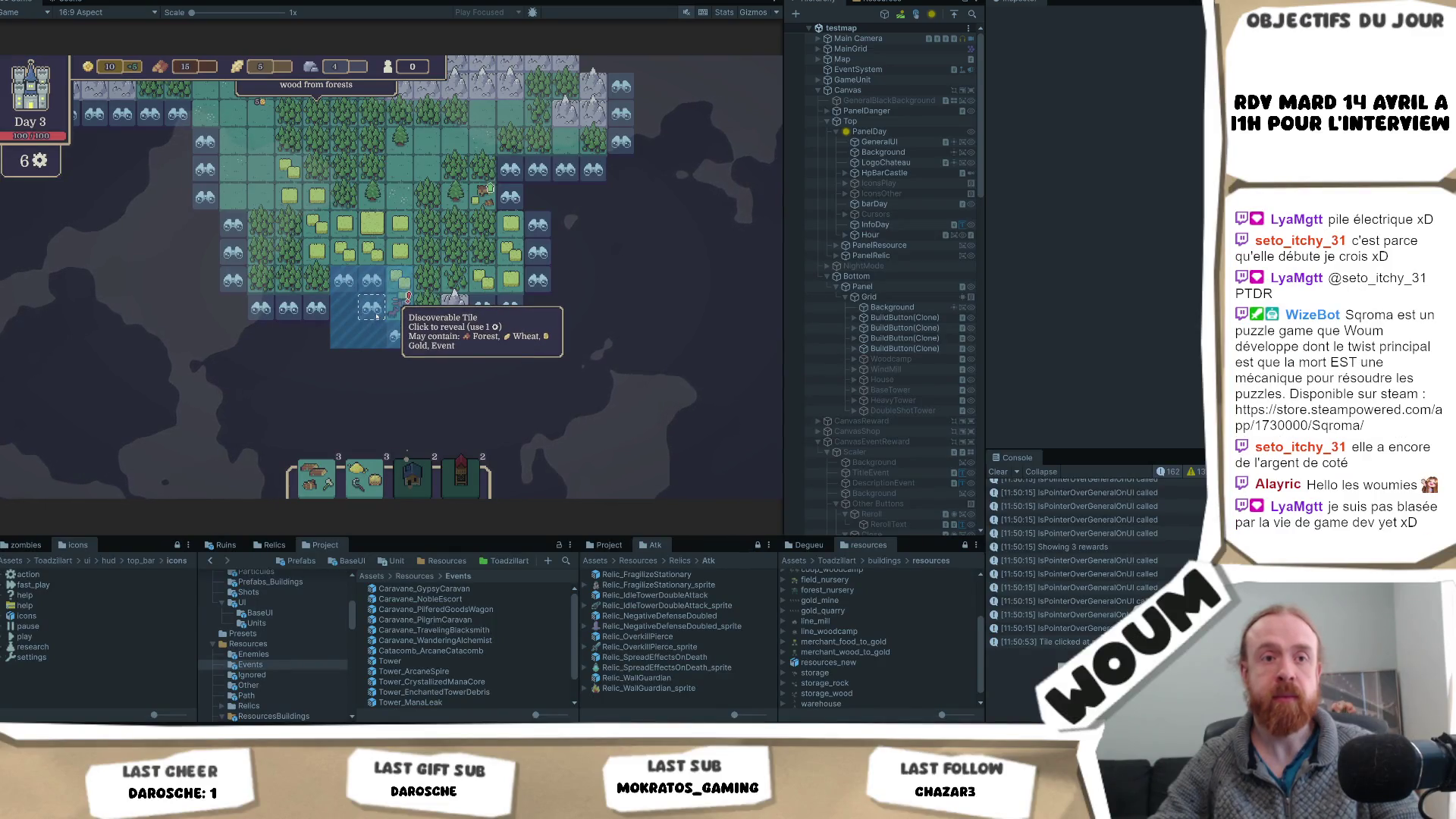
click(376, 315)
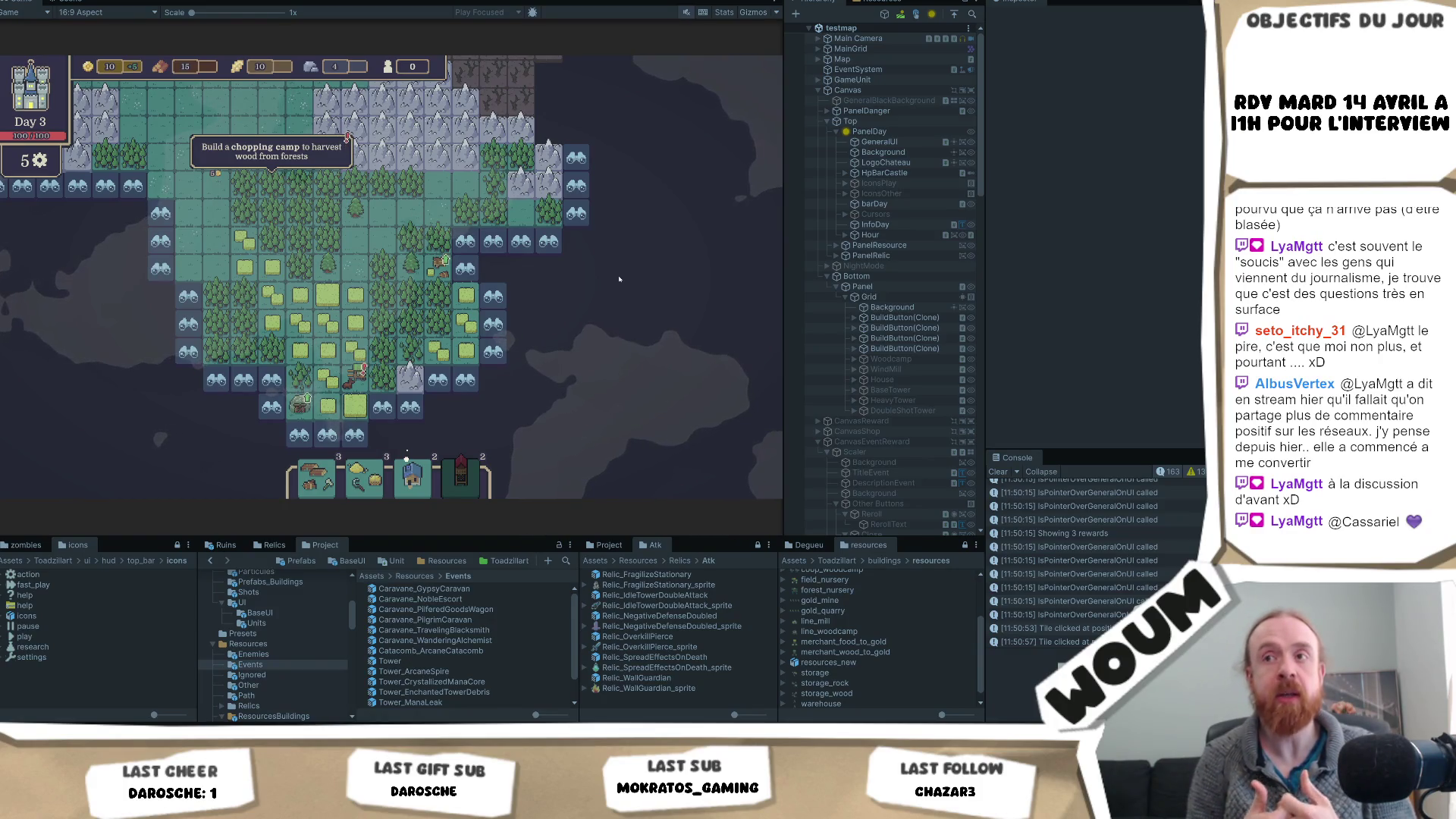
scroll(577, 274, up, 1)
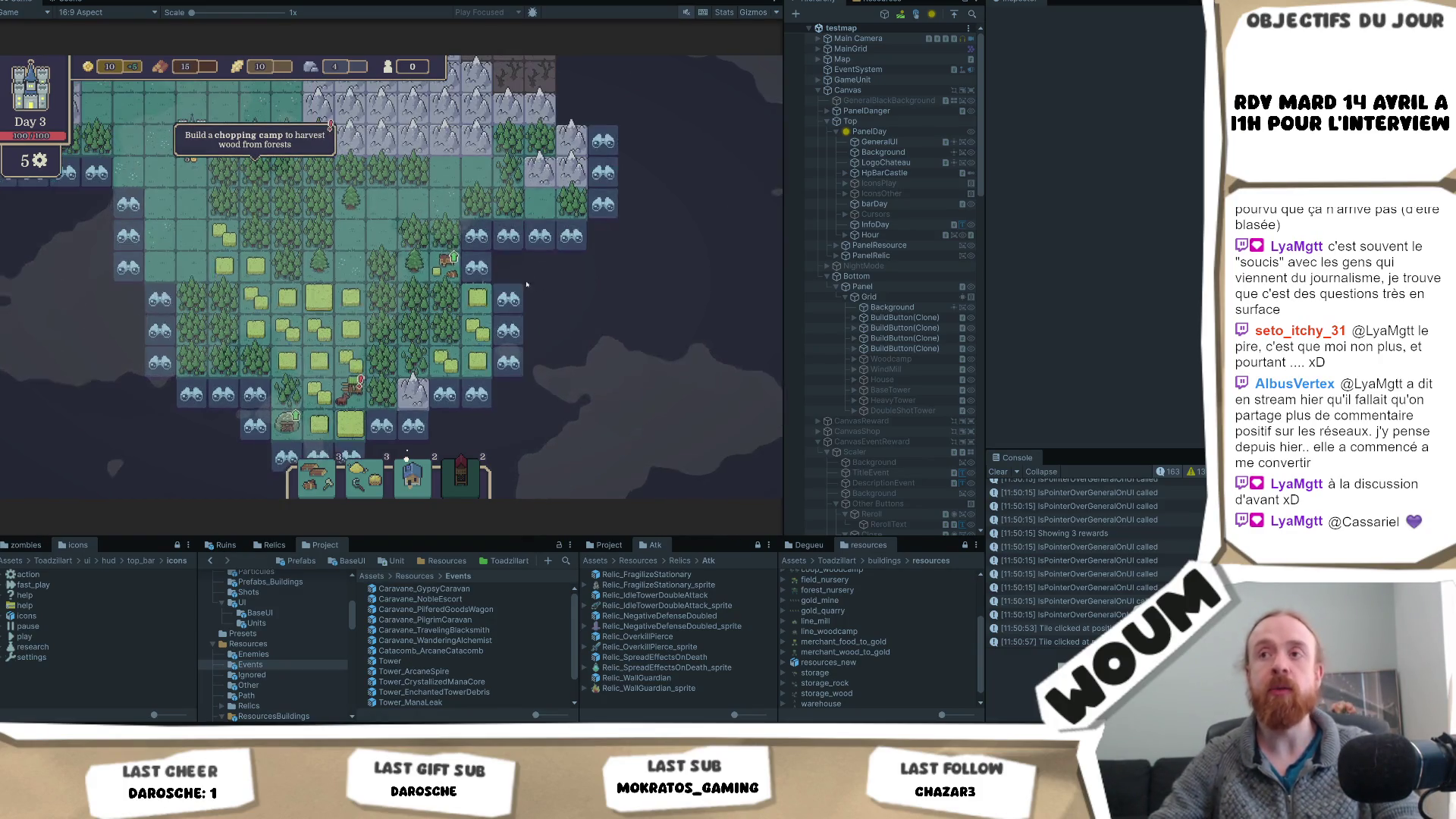
- Reveal four discoverable edge tiles as forest
click(477, 267)
click(539, 235)
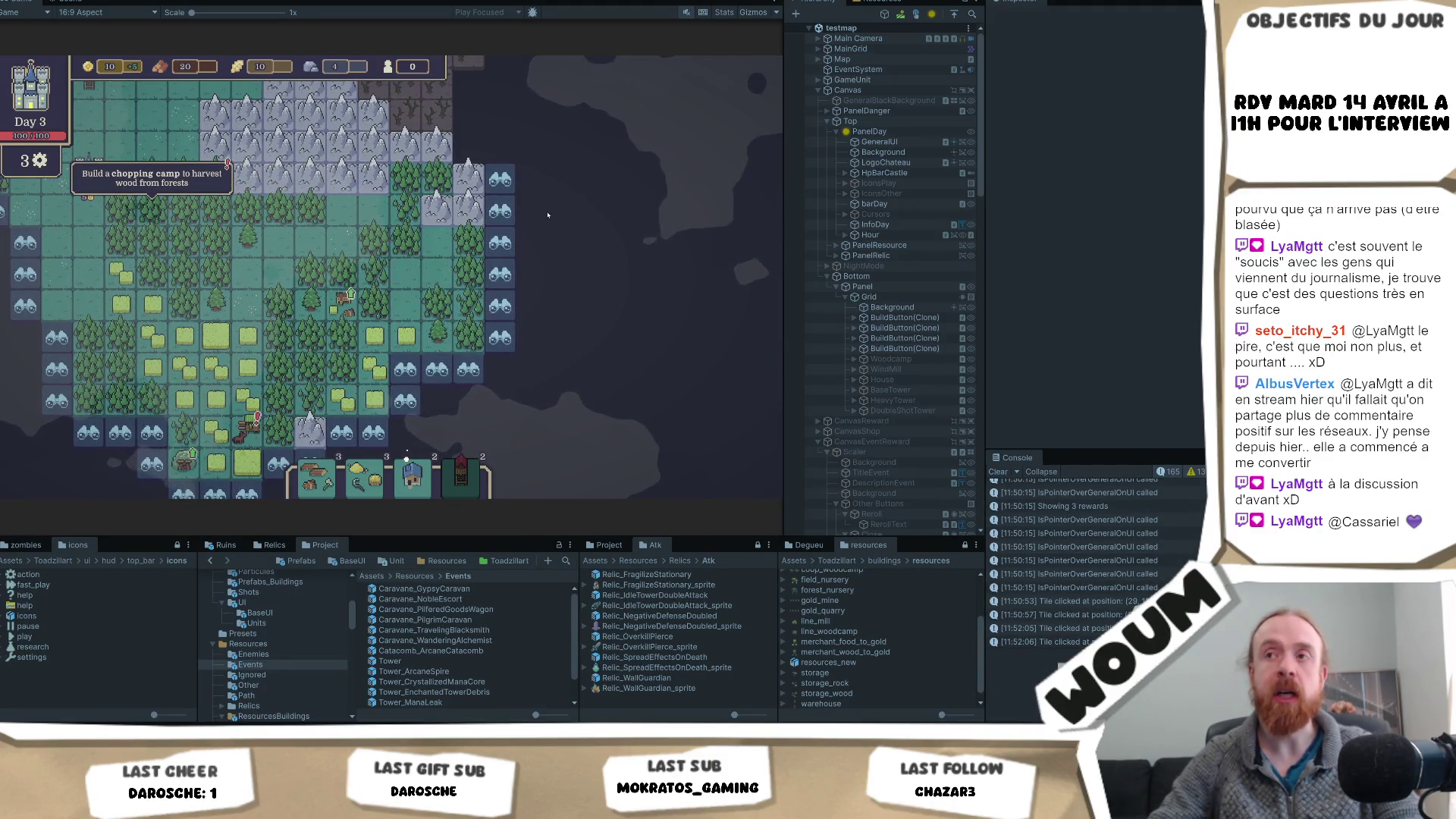
click(500, 182)
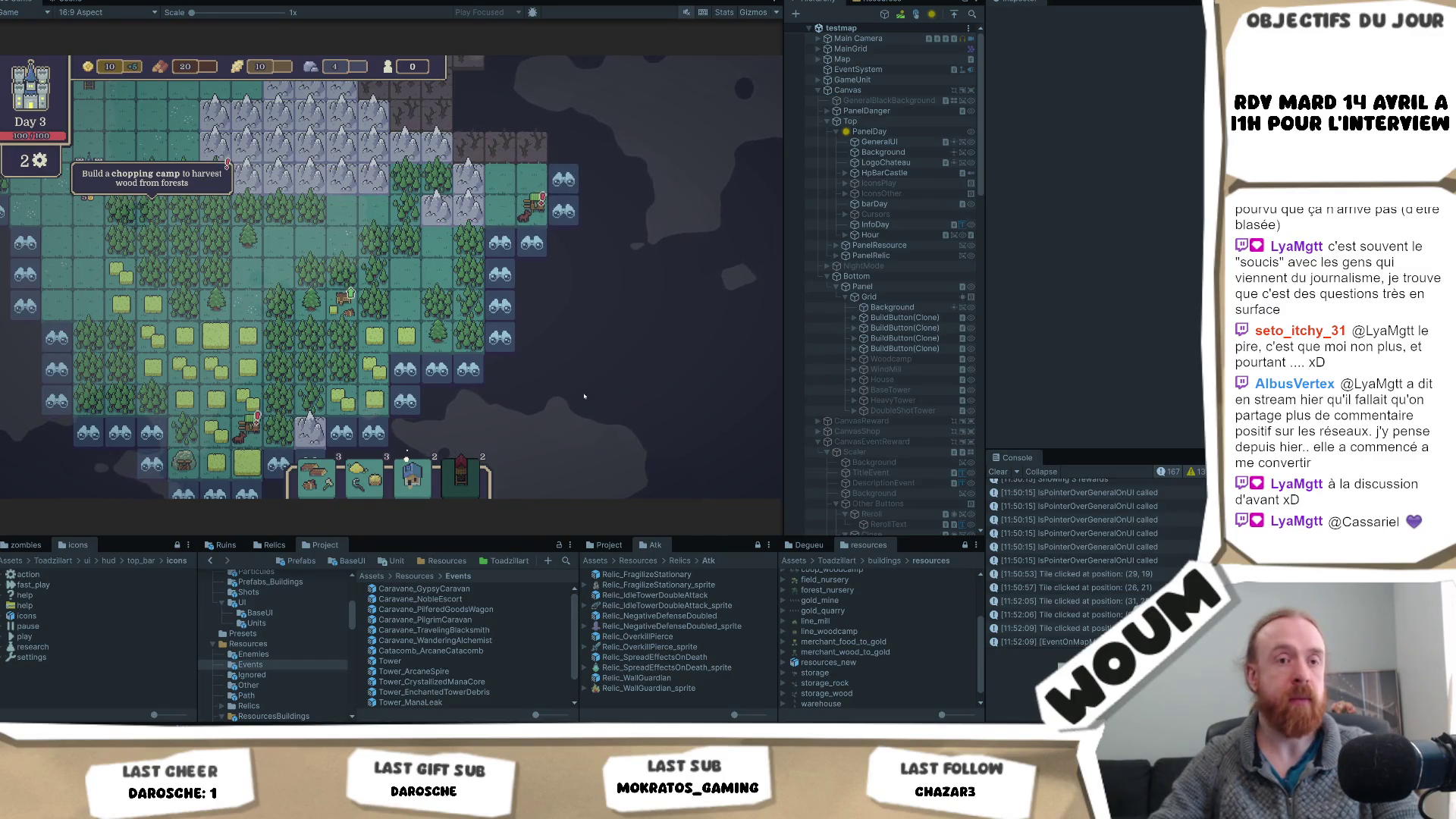
click(507, 285)
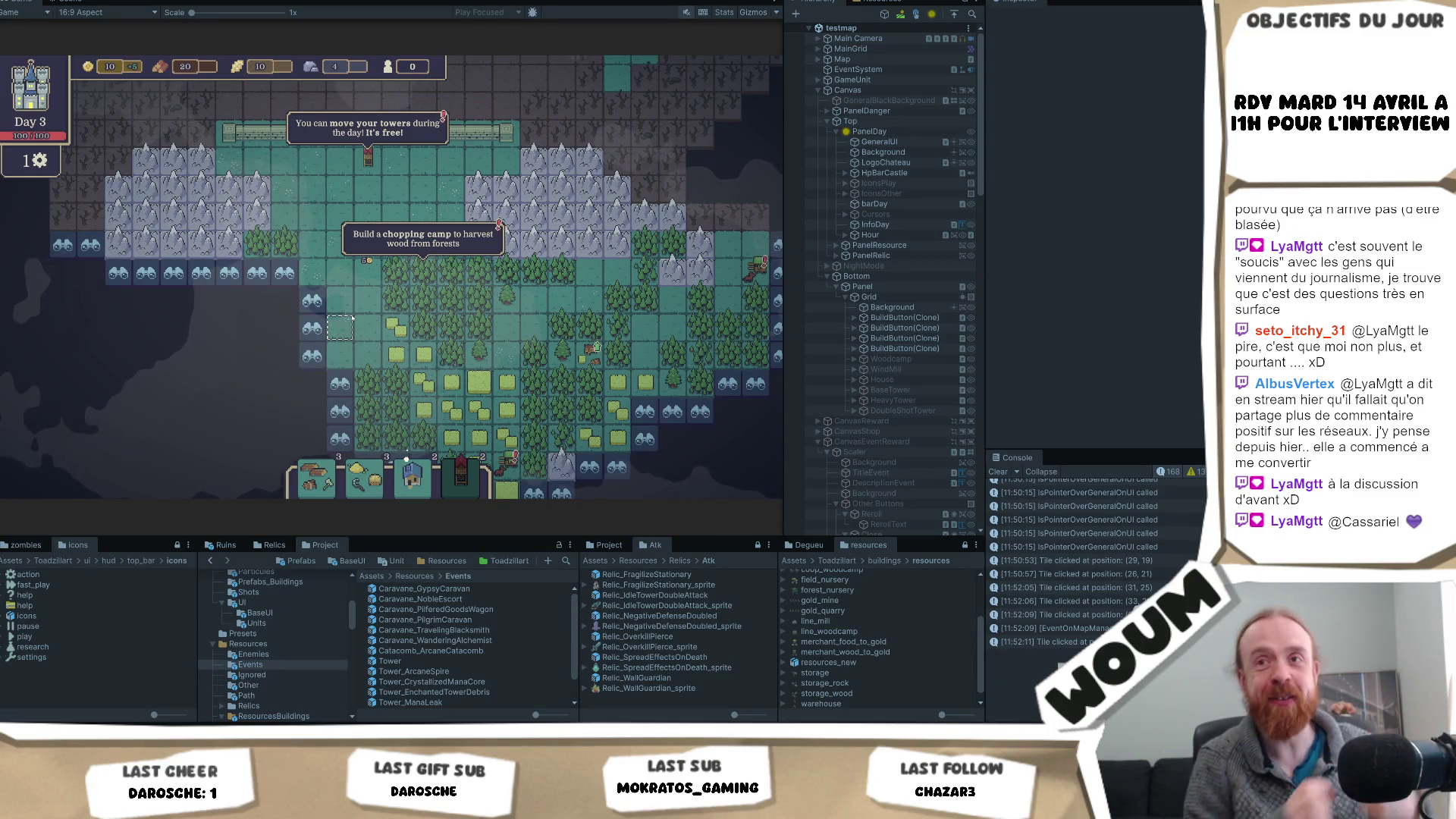
- Pan the map with WASD and spend the last reveal point, ending the day into day 4
key(d)
key(s)
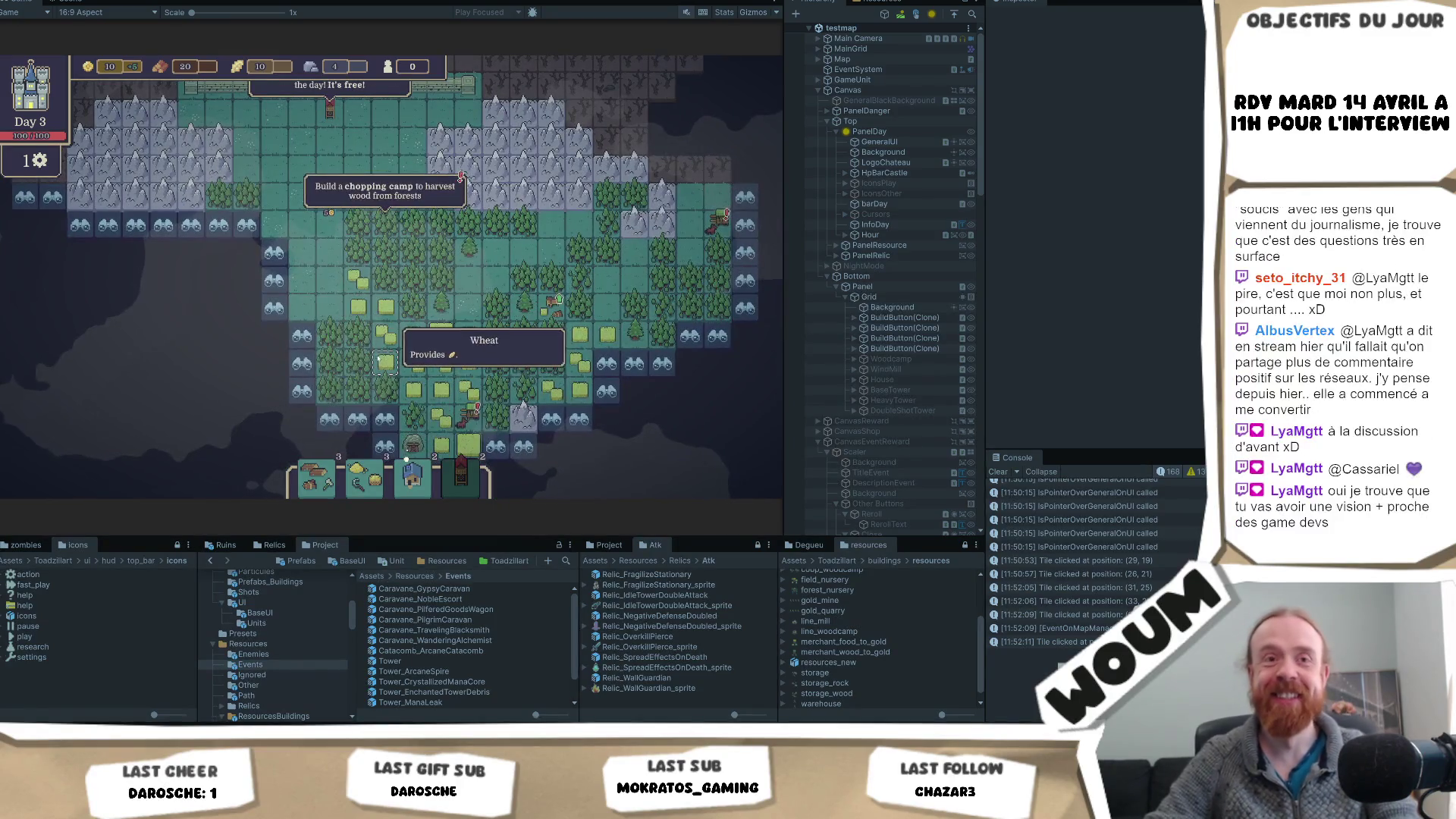
key(d)
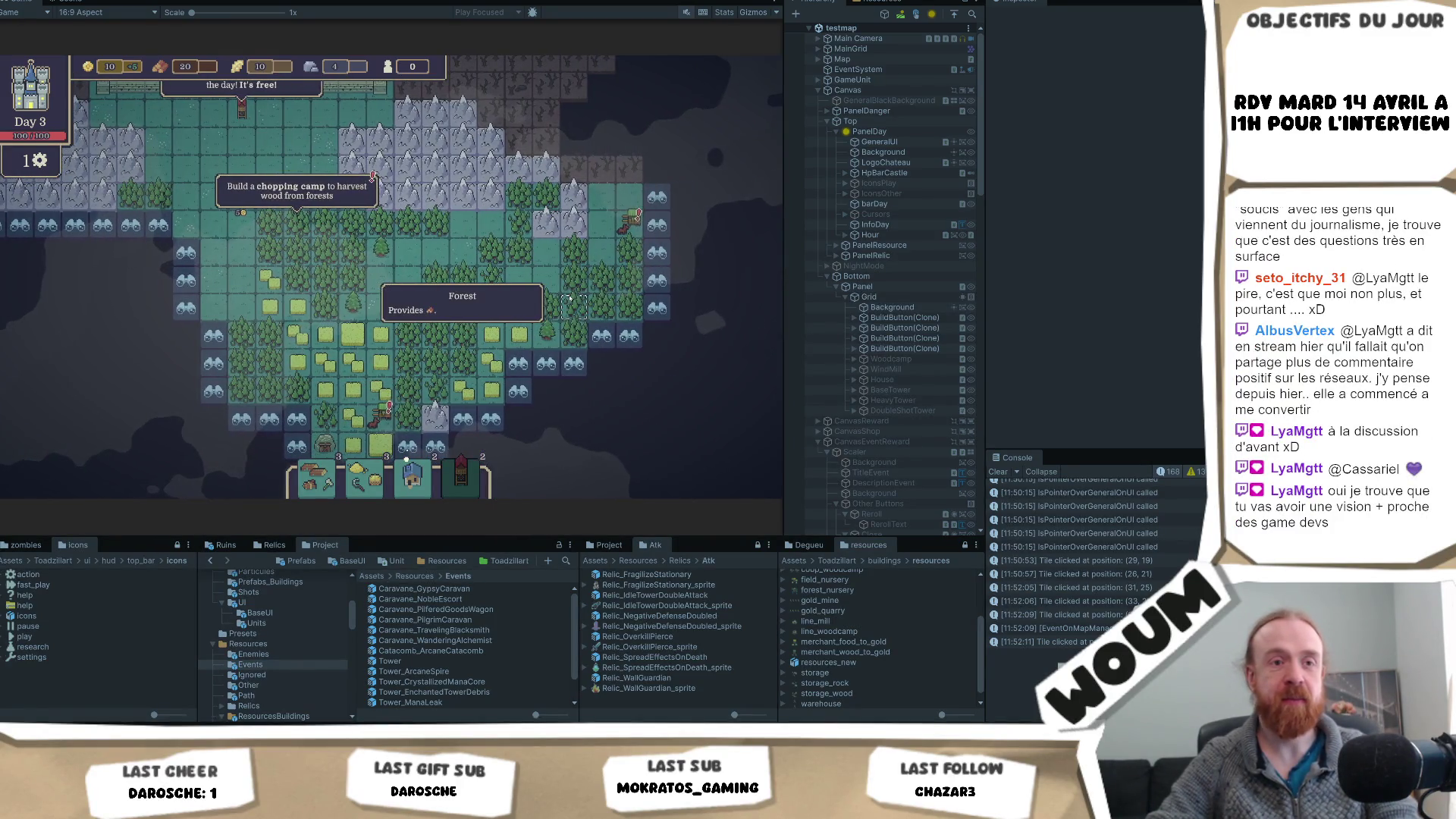
key(w)
key(a)
click(698, 434)
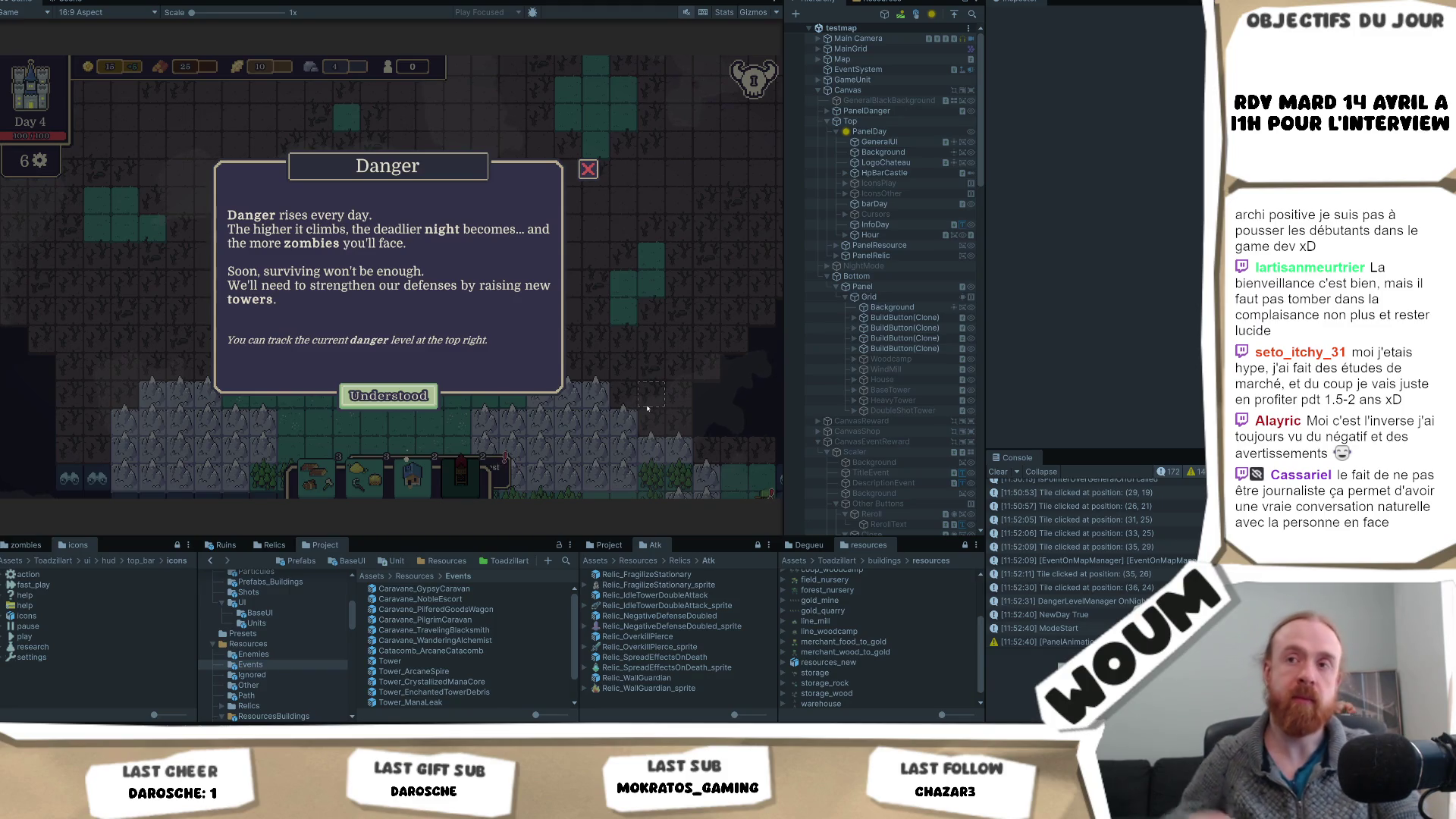
- Dismiss the Danger tip, reroll the construction kit, and take Trap Makers
click(389, 395)
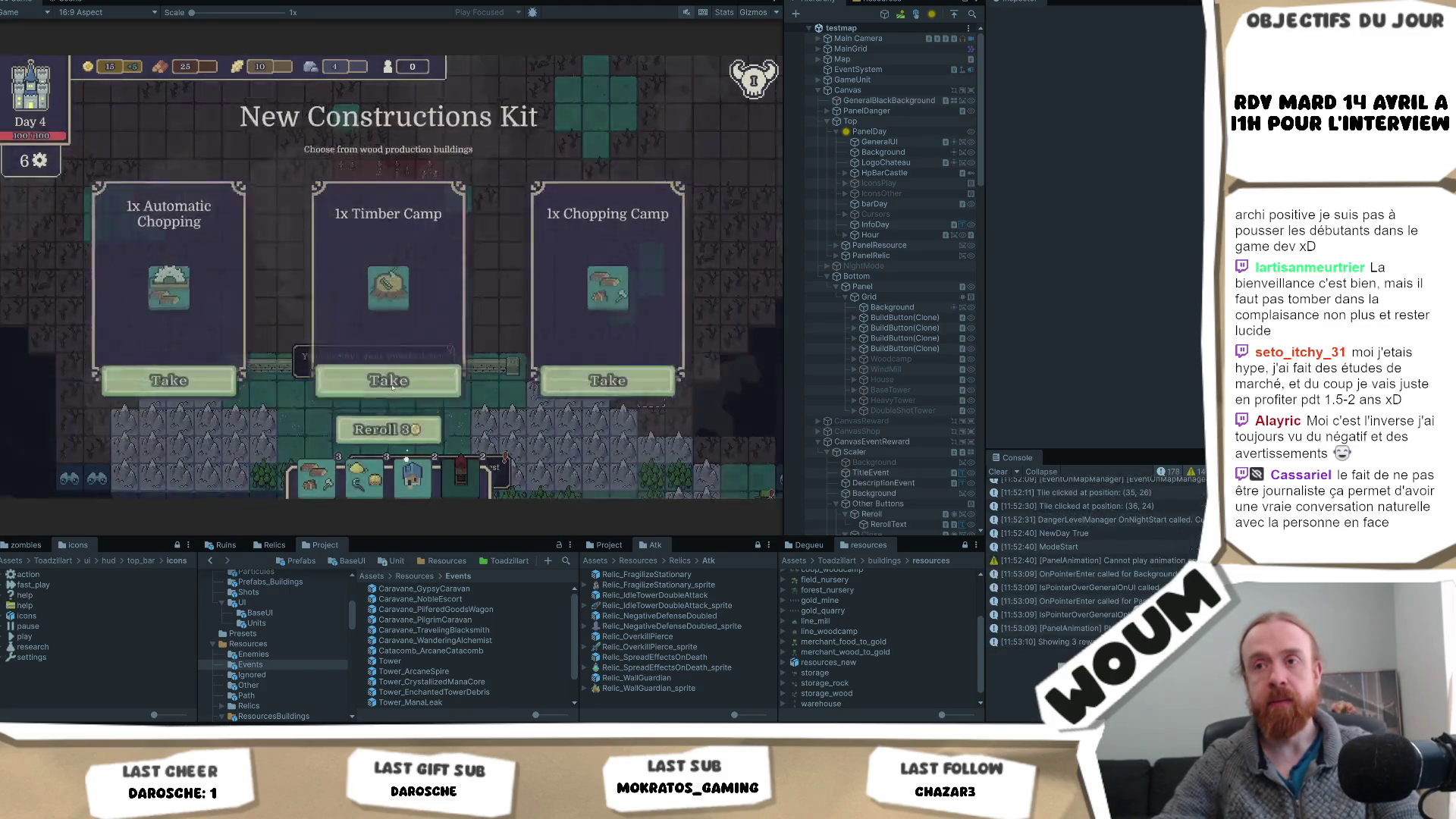
click(387, 421)
click(388, 370)
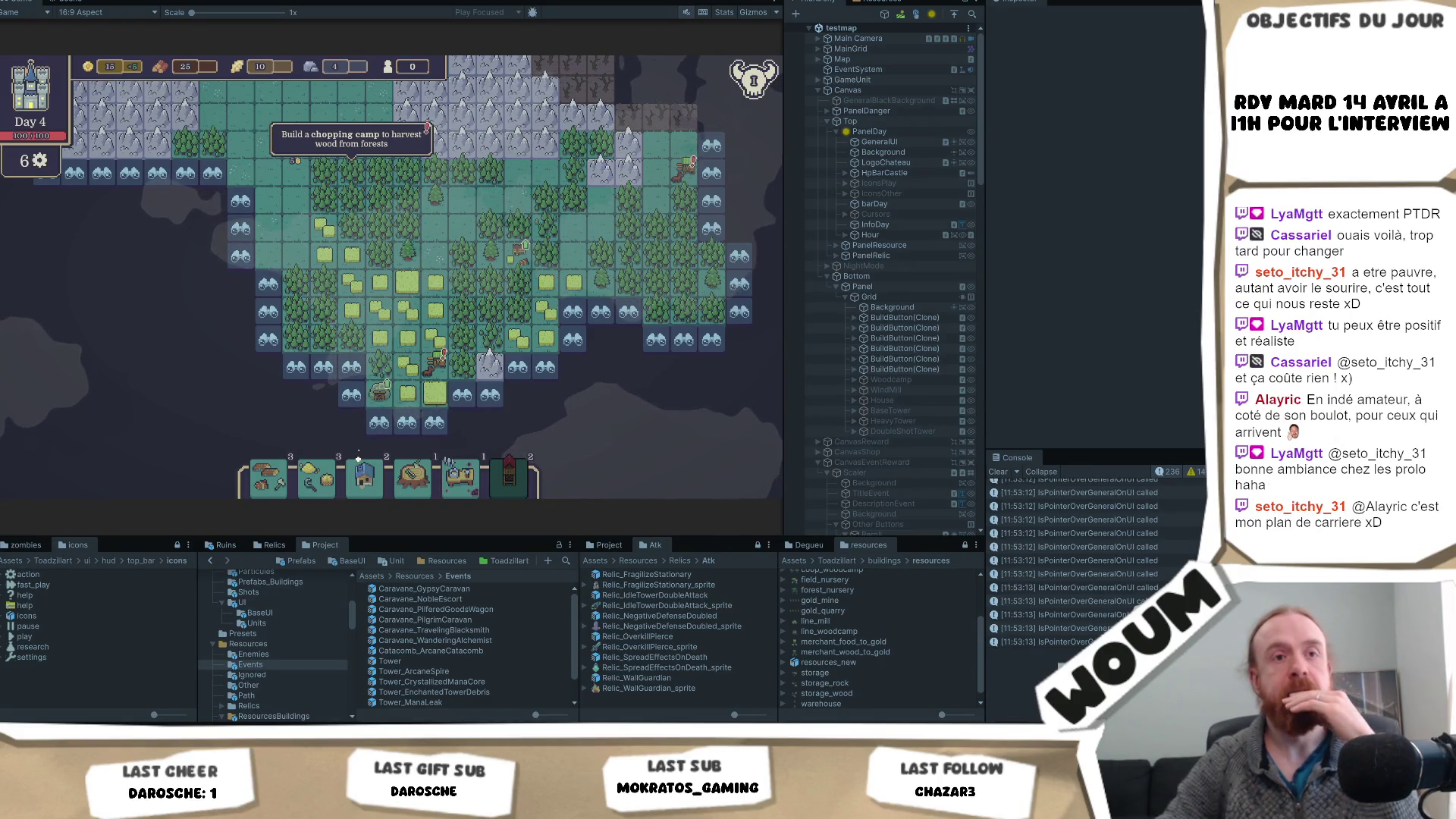
- Reveal three discoverable edge tiles, leaving 3 reveal points, while panning around the map
click(486, 385)
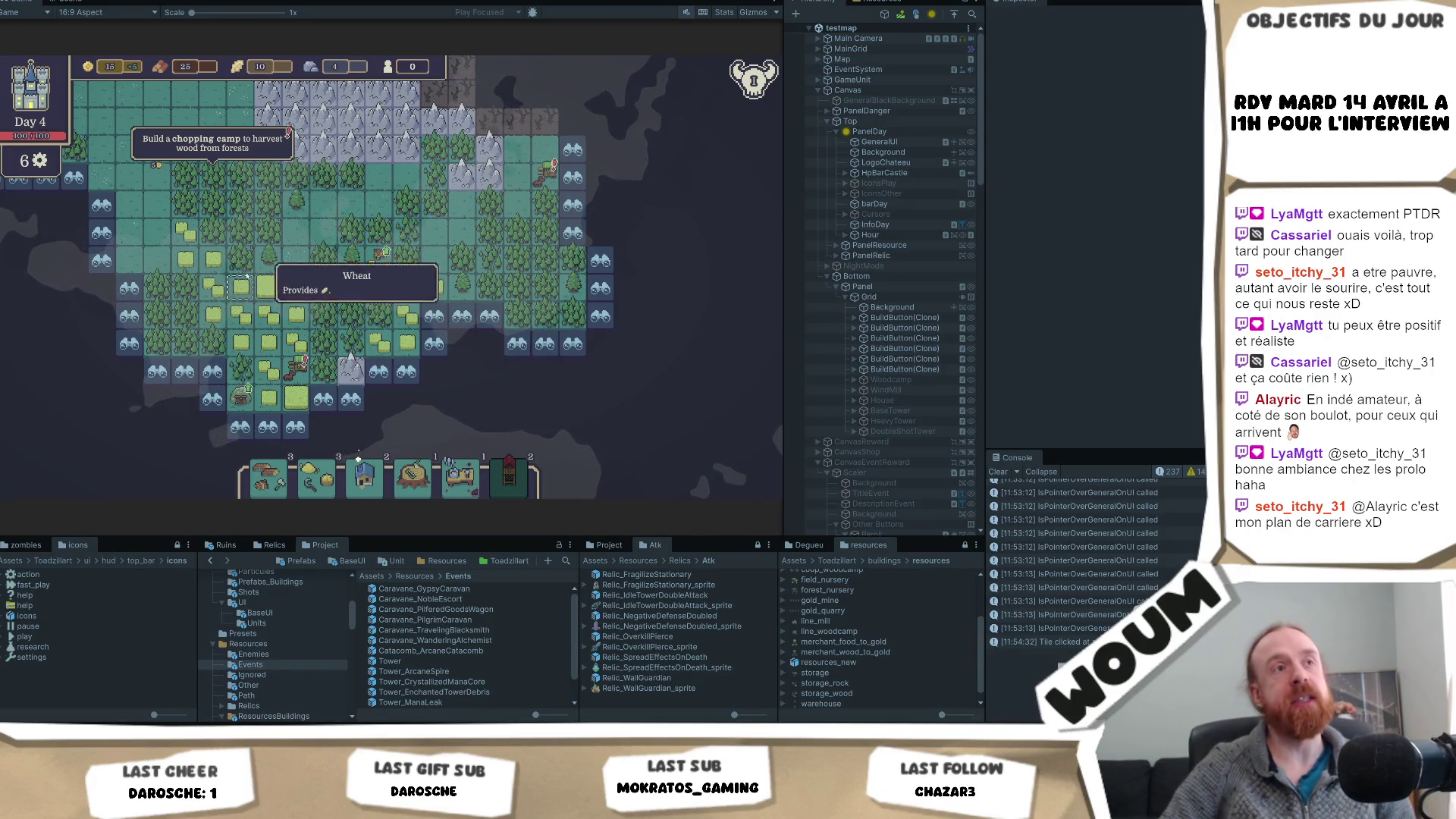
mouse_move(265, 262)
mouse_down()
mouse_move(343, 248)
mouse_move(630, 289)
mouse_up()
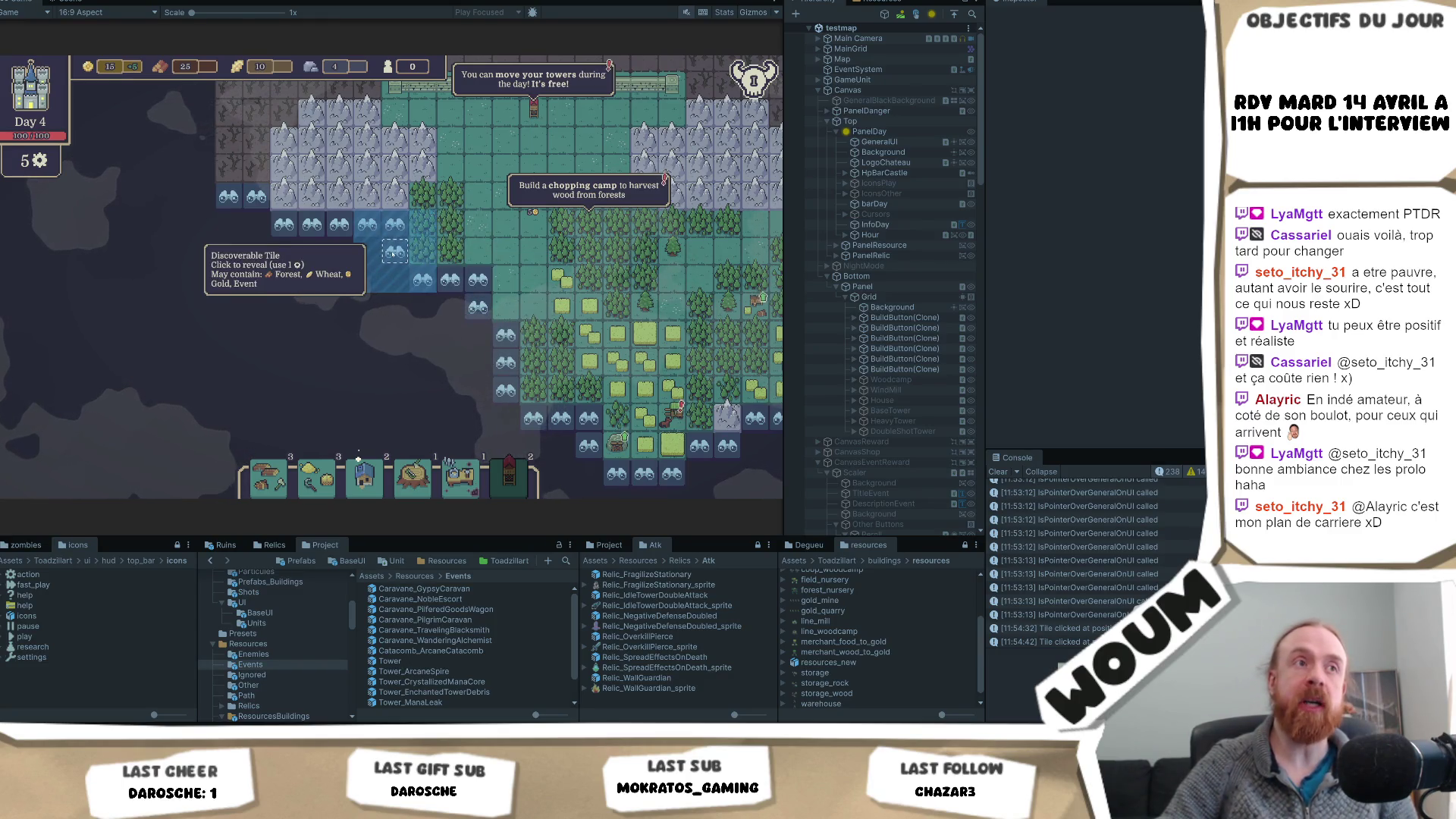
click(392, 252)
click(393, 255)
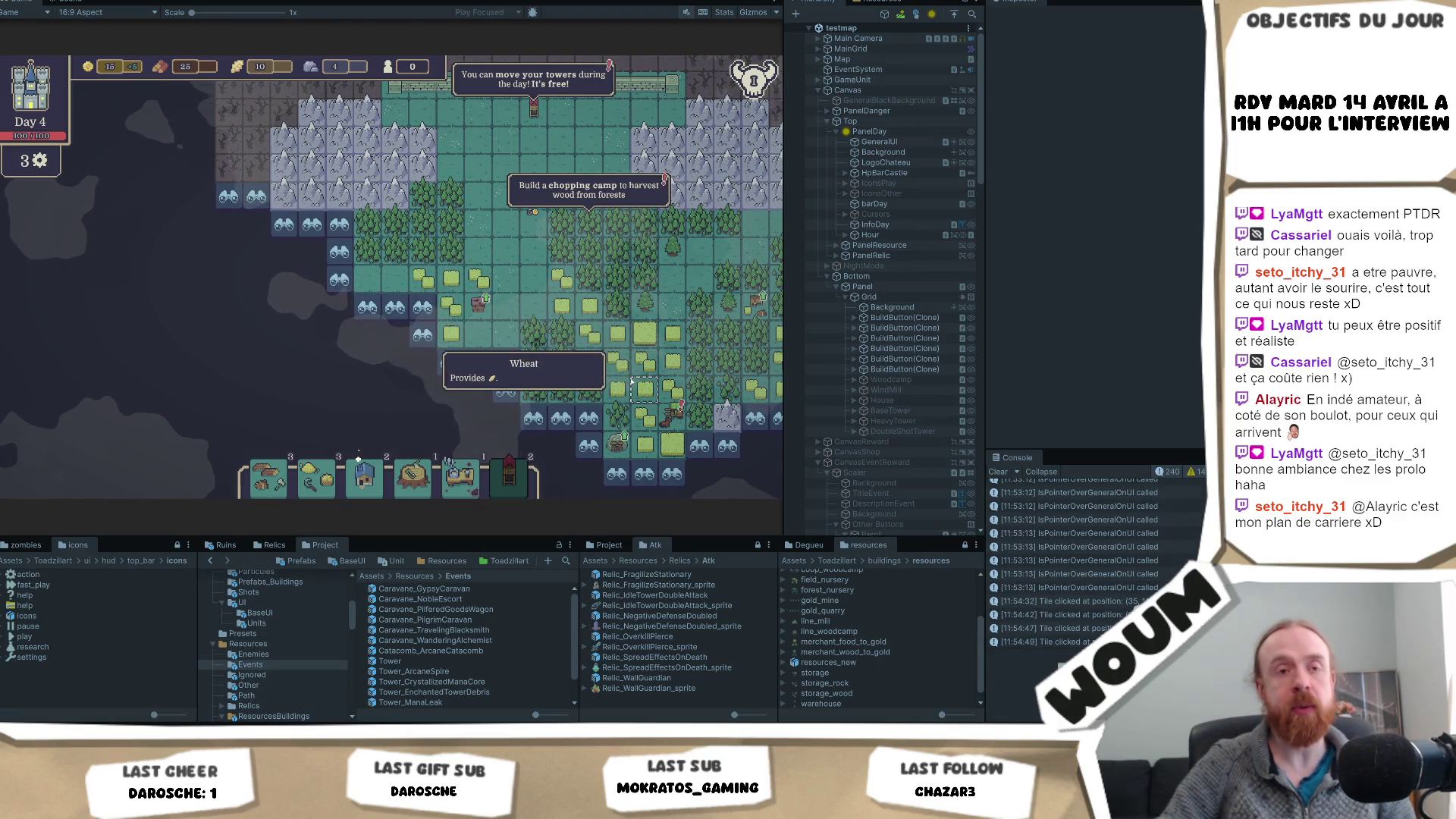
key(d)
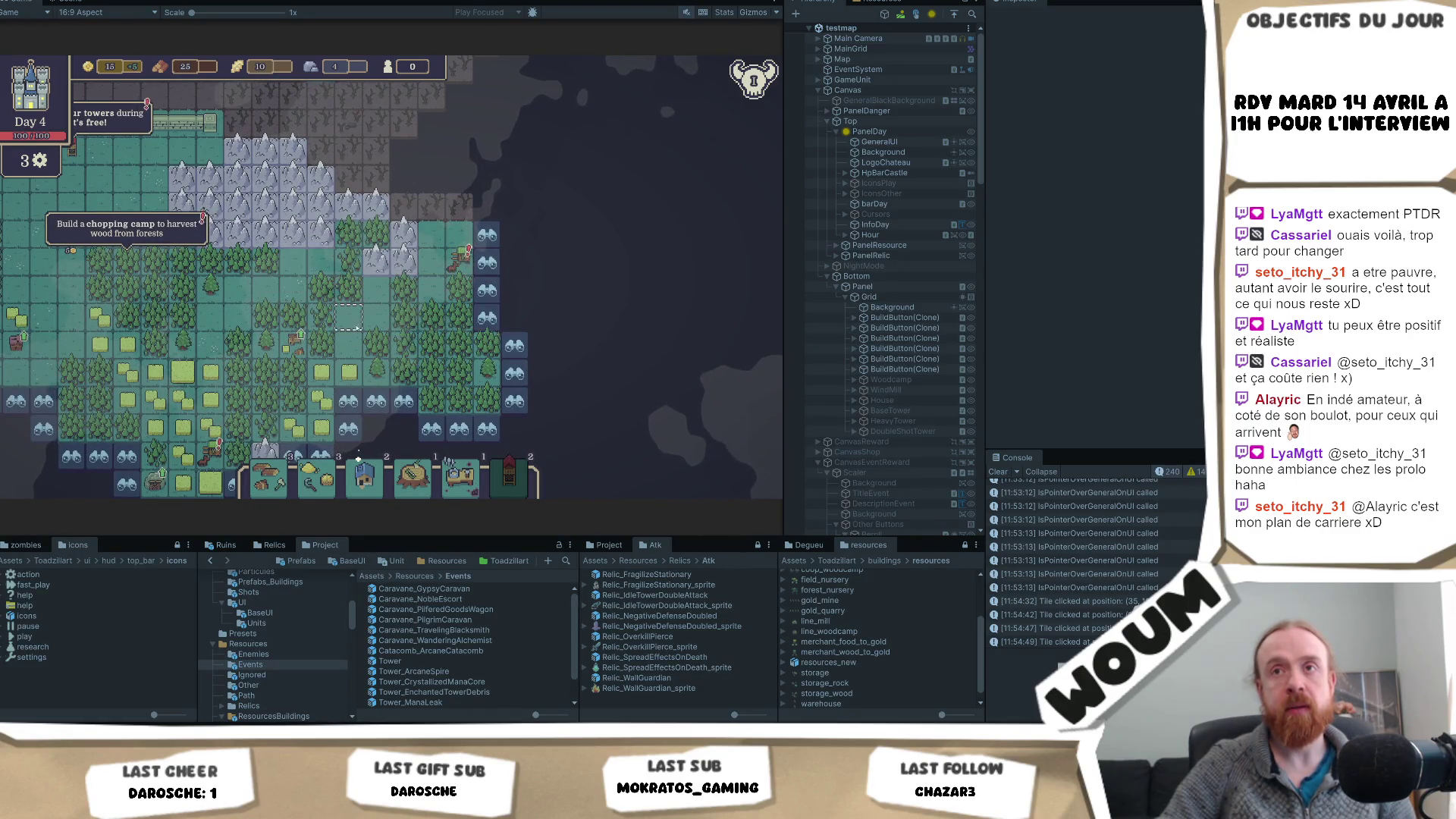
key(a)
key(a)
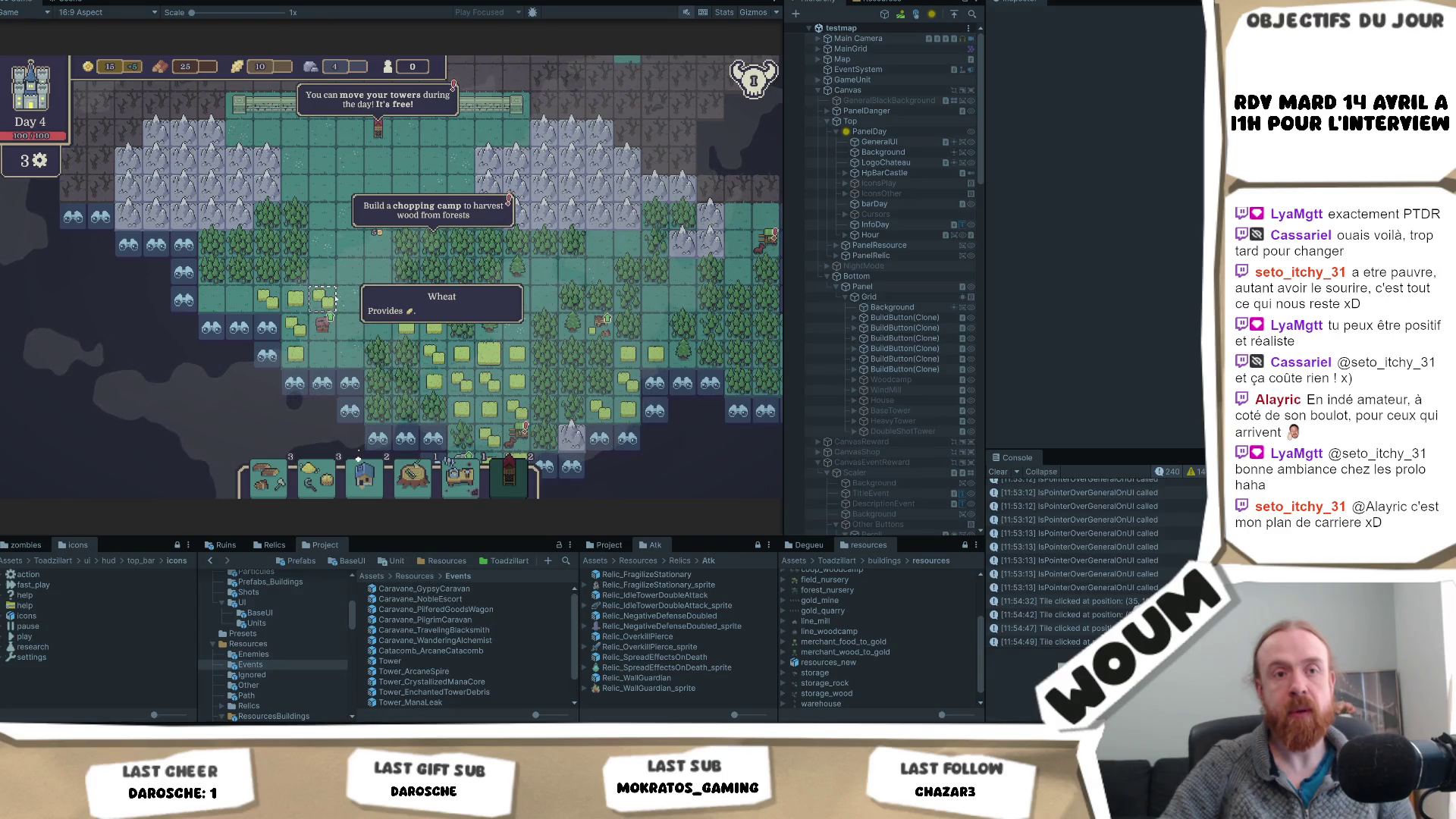
key(s)
key(d)
key(s)
key(d)
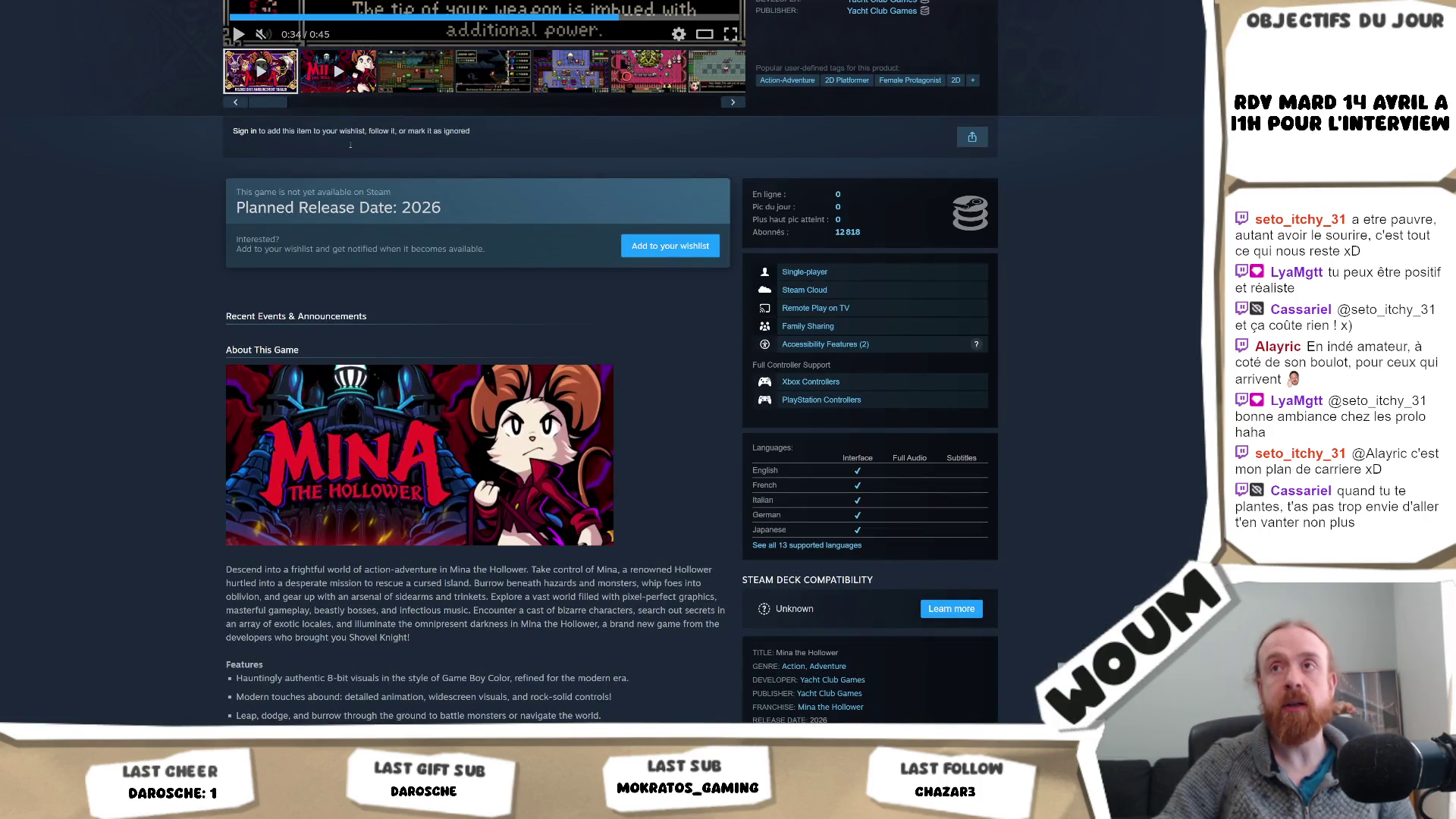
- Scroll back to the top of the Mina the Hollower Steam store page
scroll(603, 303, up, 5)
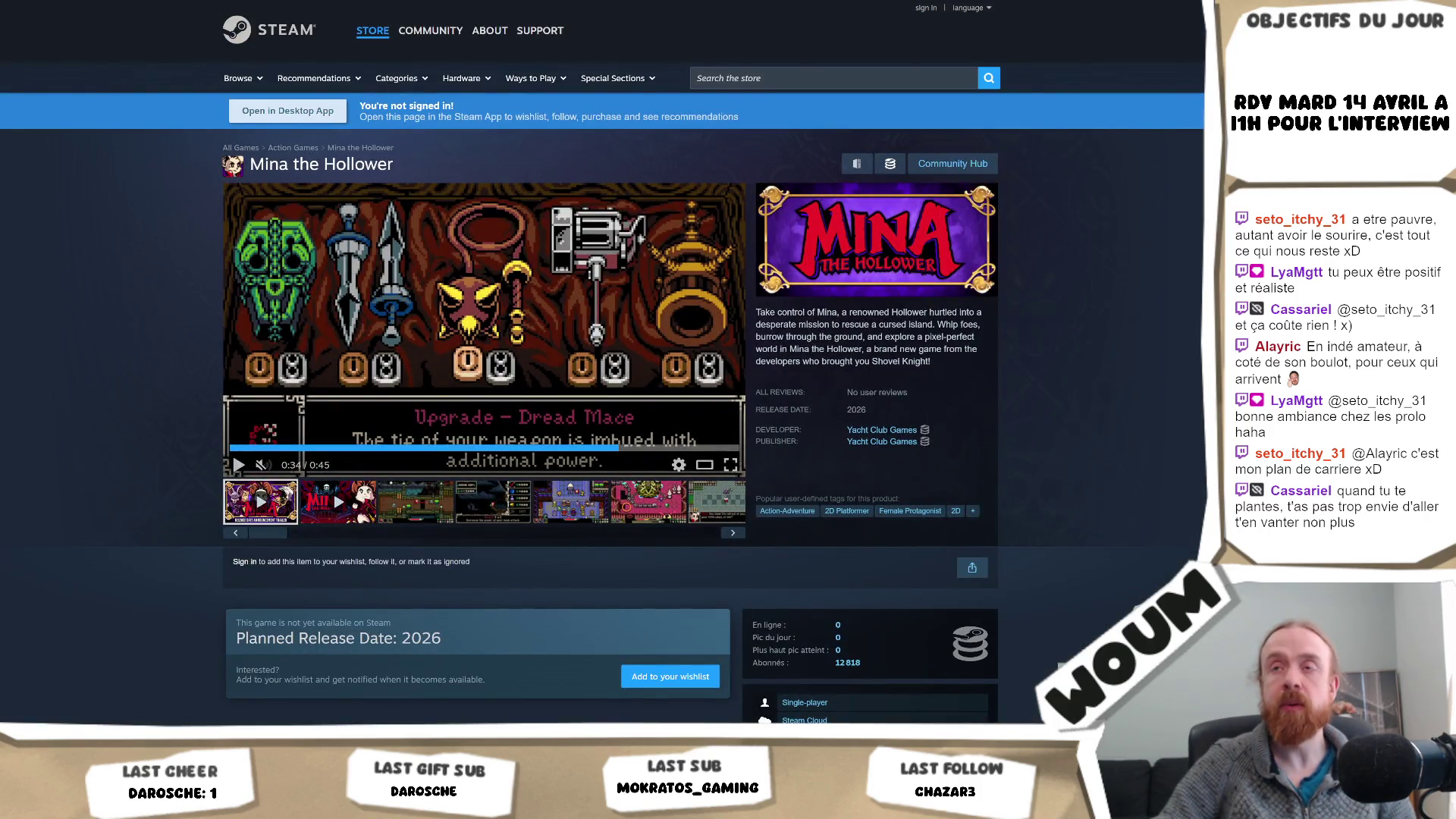
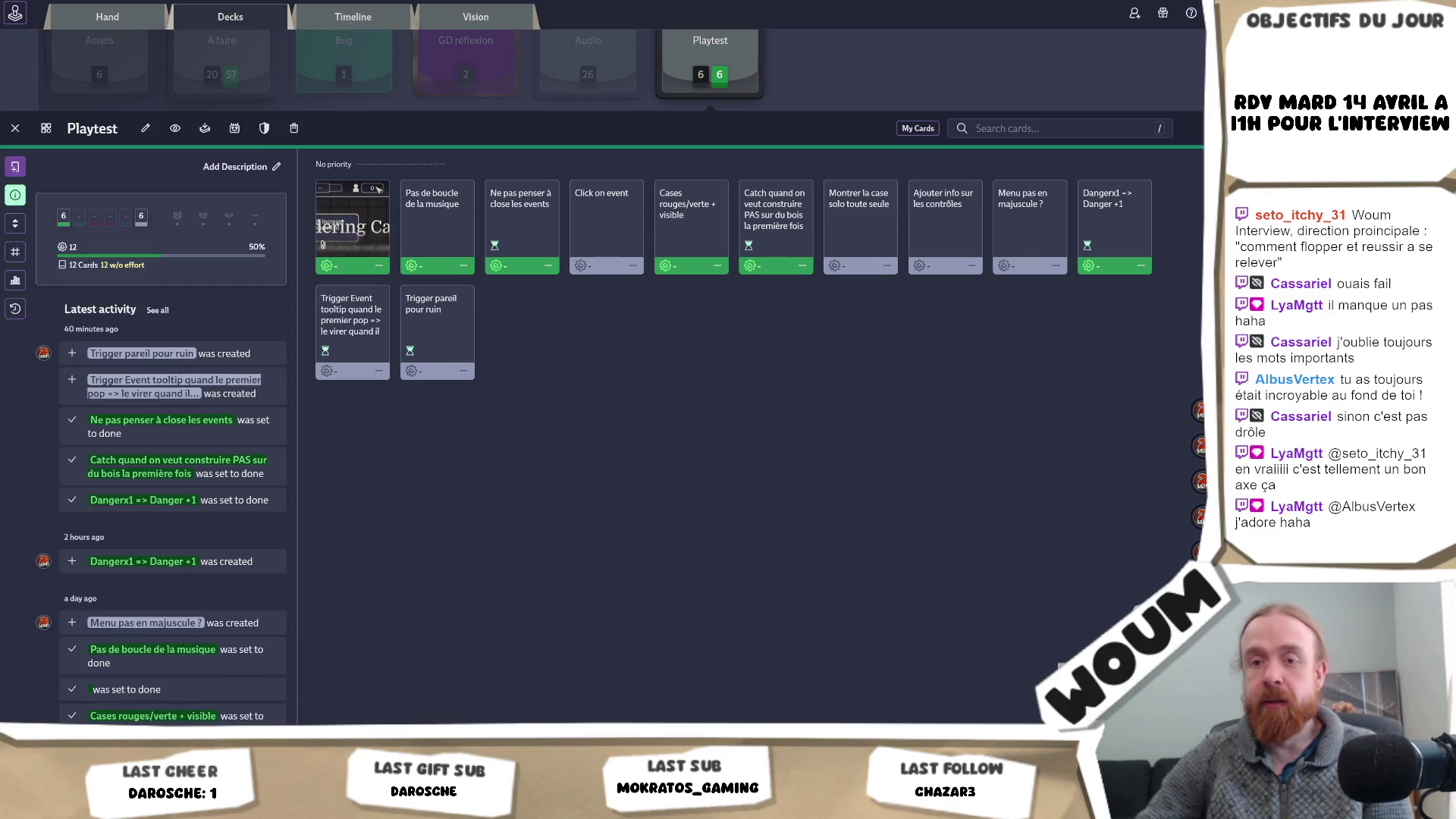
- Switch from the Codecks Playtest board back to the Unity Editor running the settlement game
key(alt+Tab)
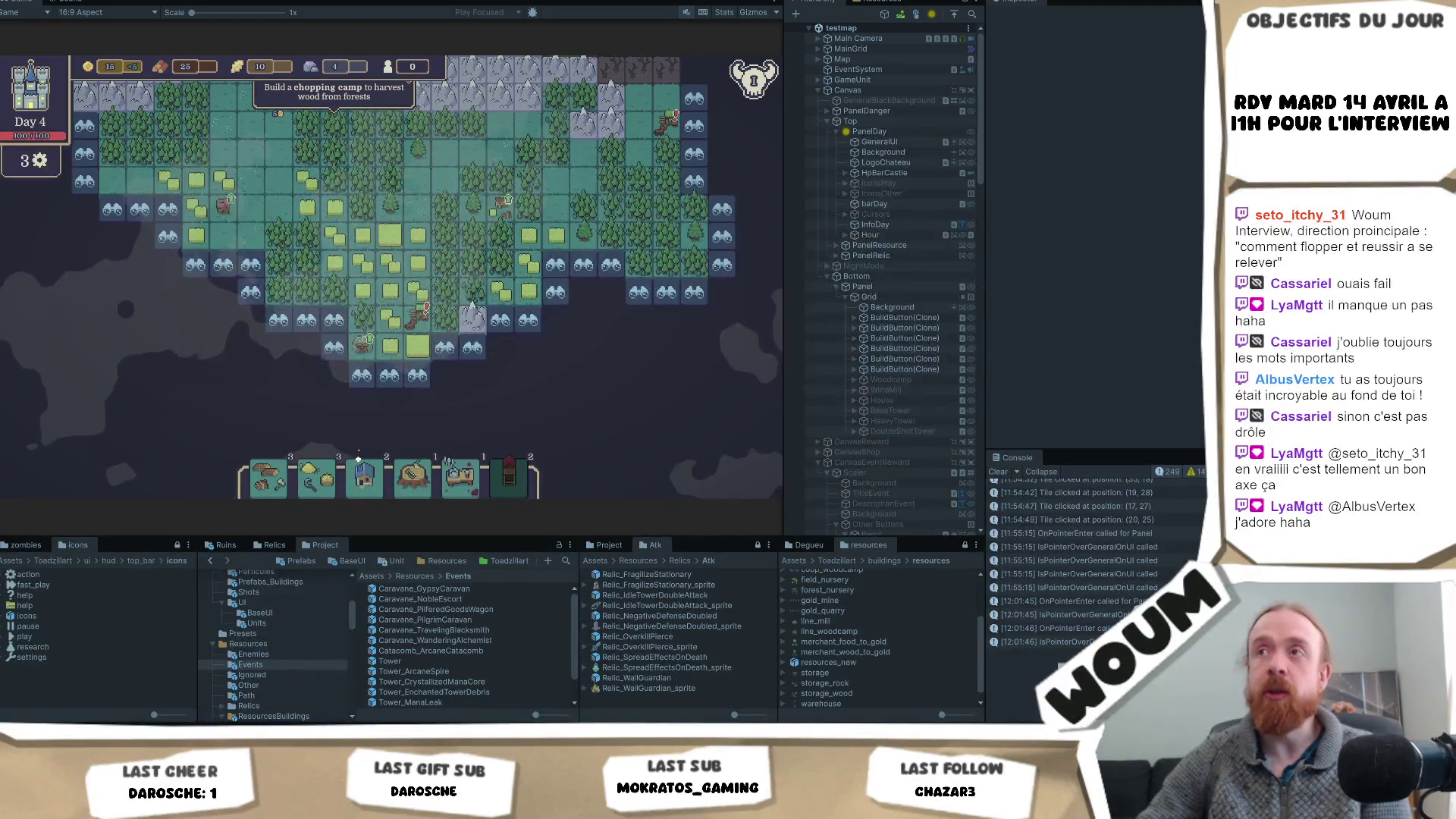
- Restart the game in Play mode, dismiss the Welcome message and place the town center on the map
key(ctrl+p)
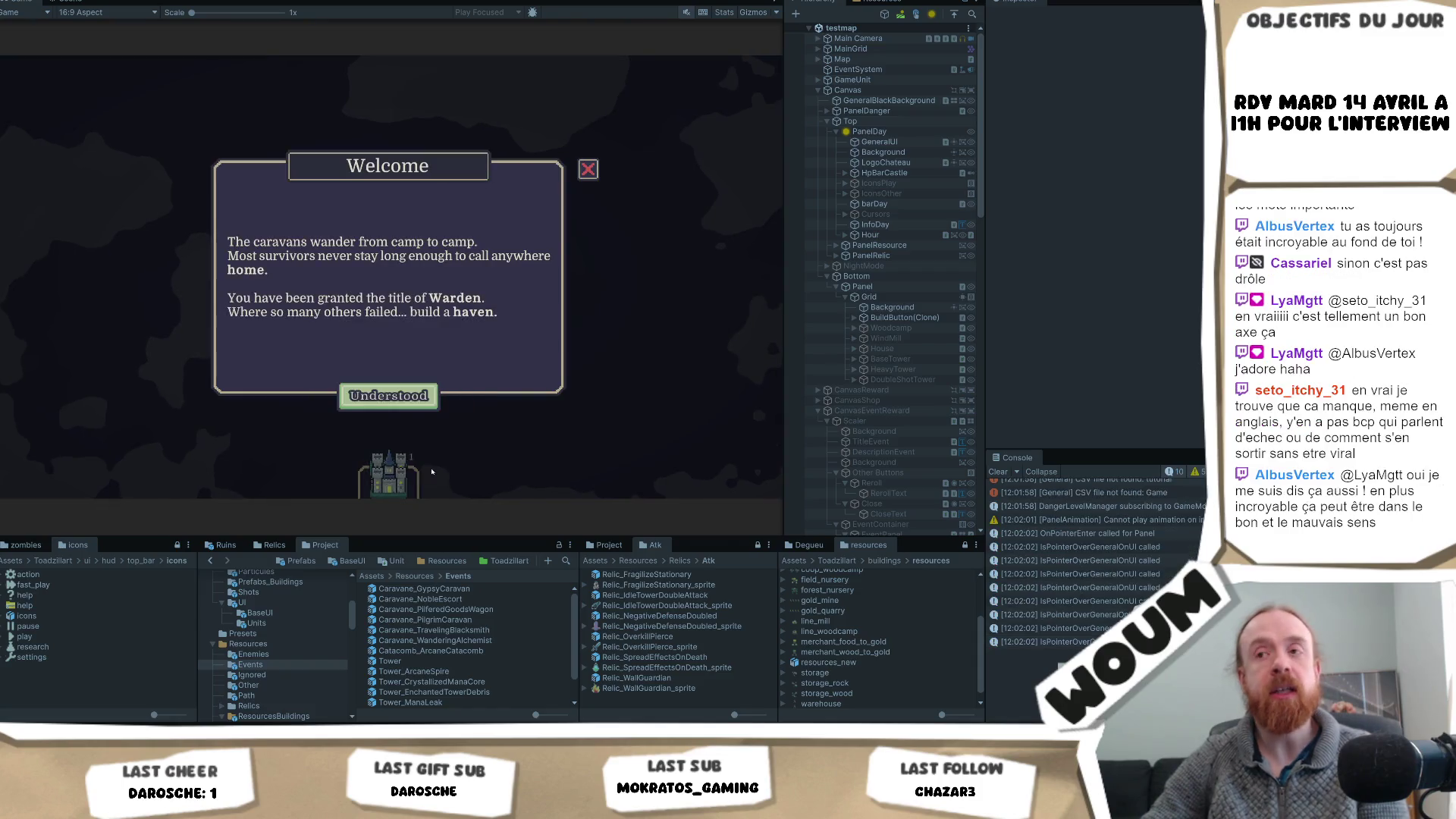
click(394, 394)
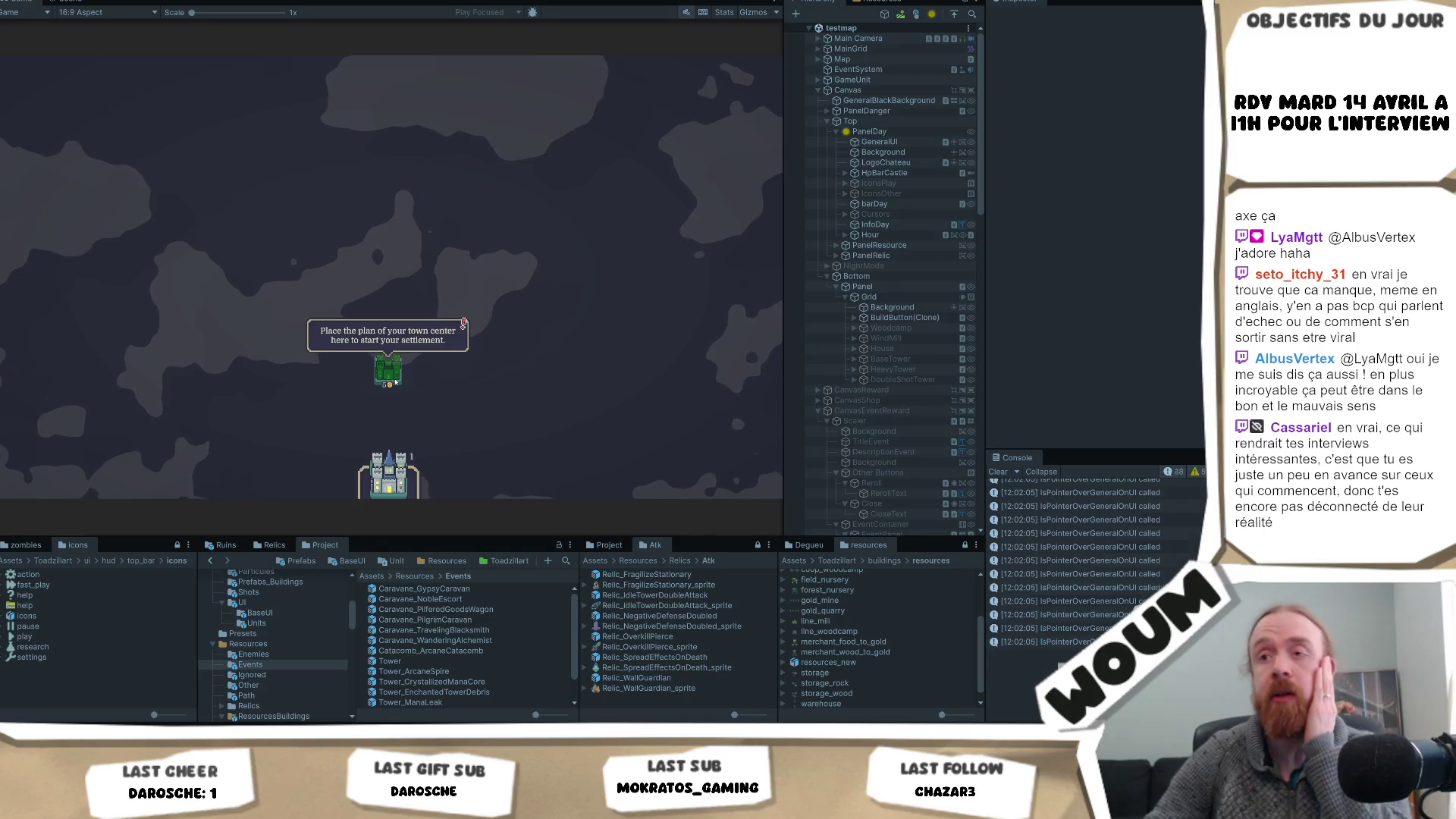
click(395, 382)
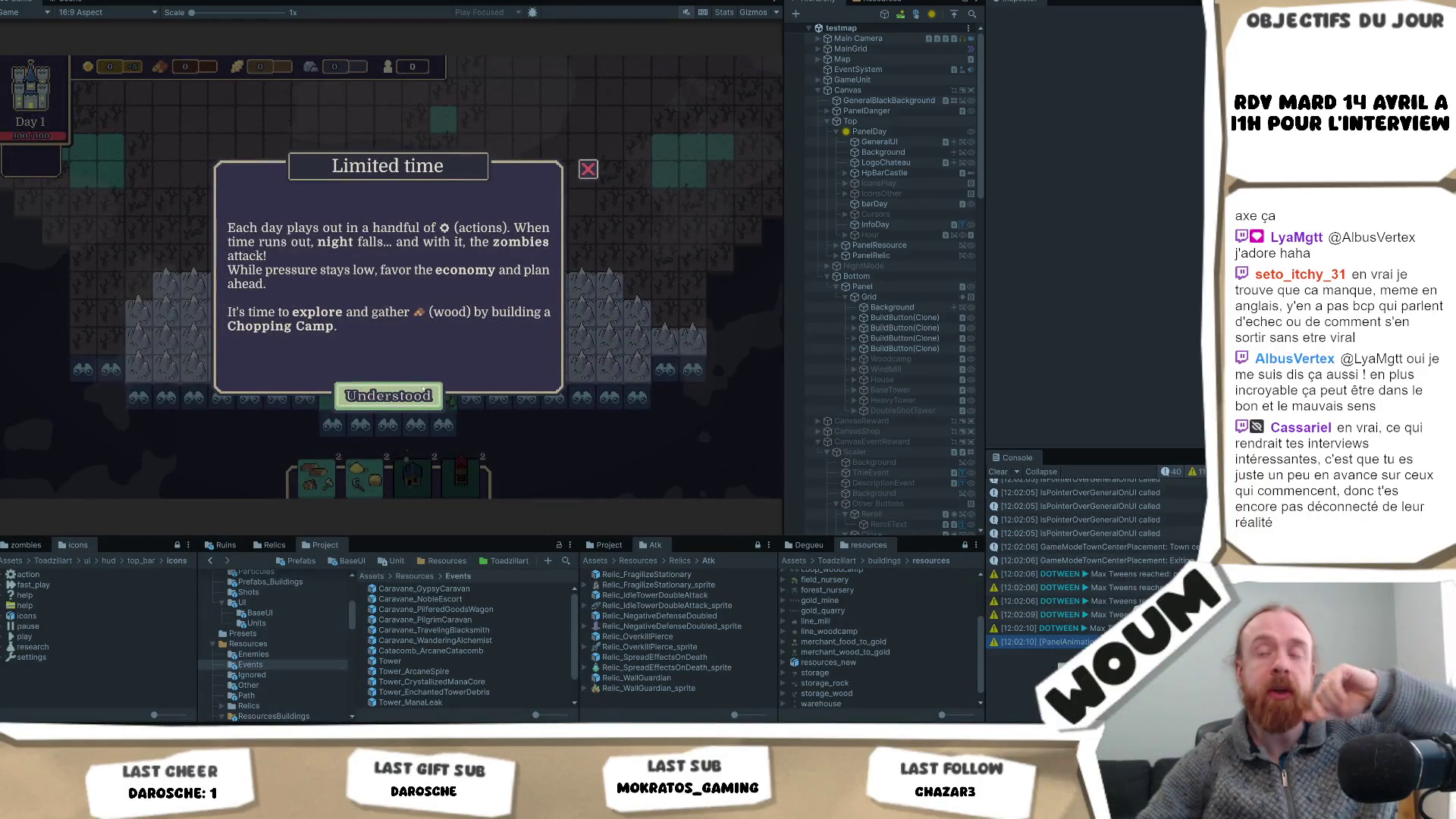
- Dismiss the Limited time notice and reveal six discoverable tiles around the settlement to end Day 1
click(423, 388)
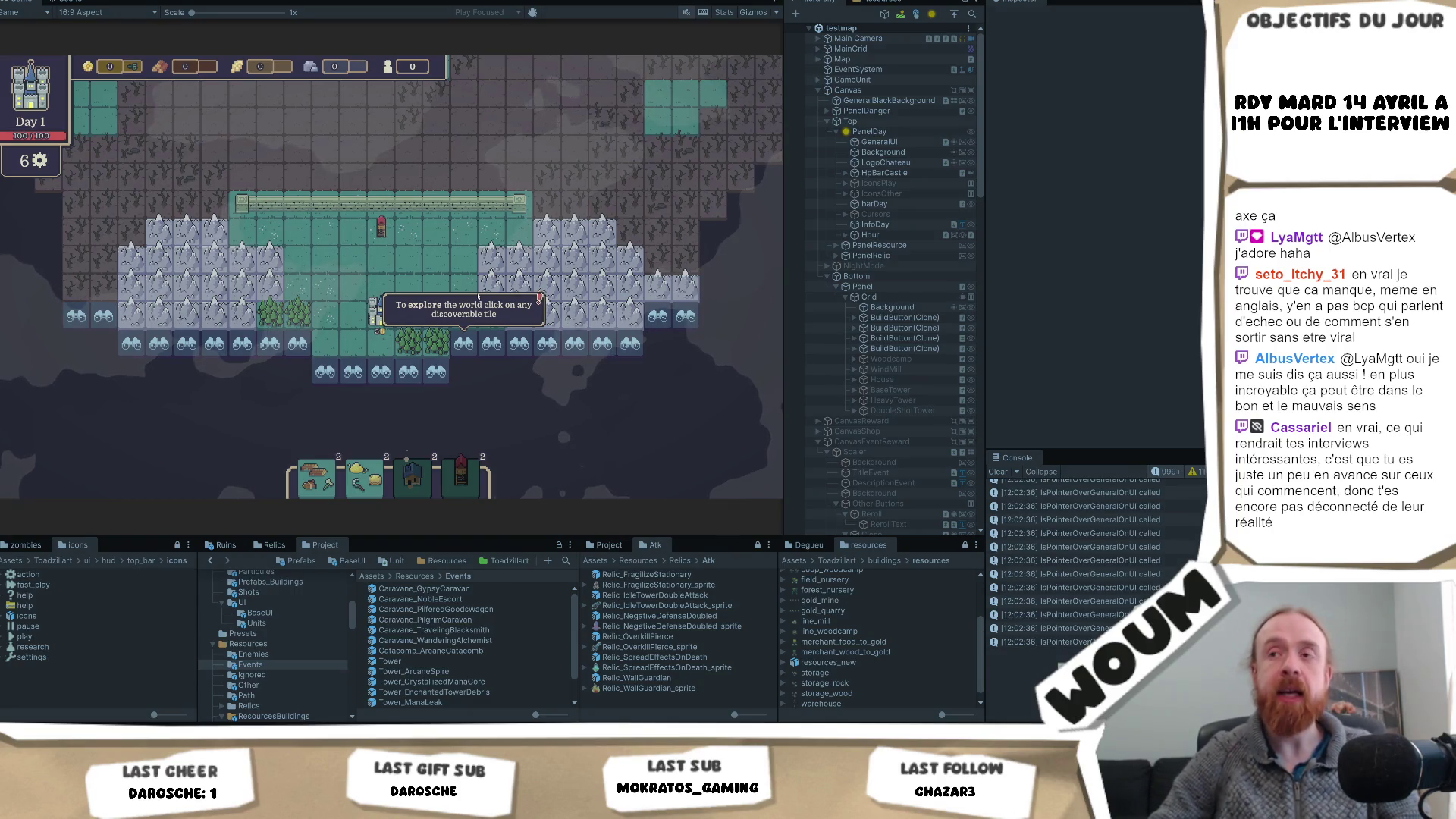
mouse_move(481, 253)
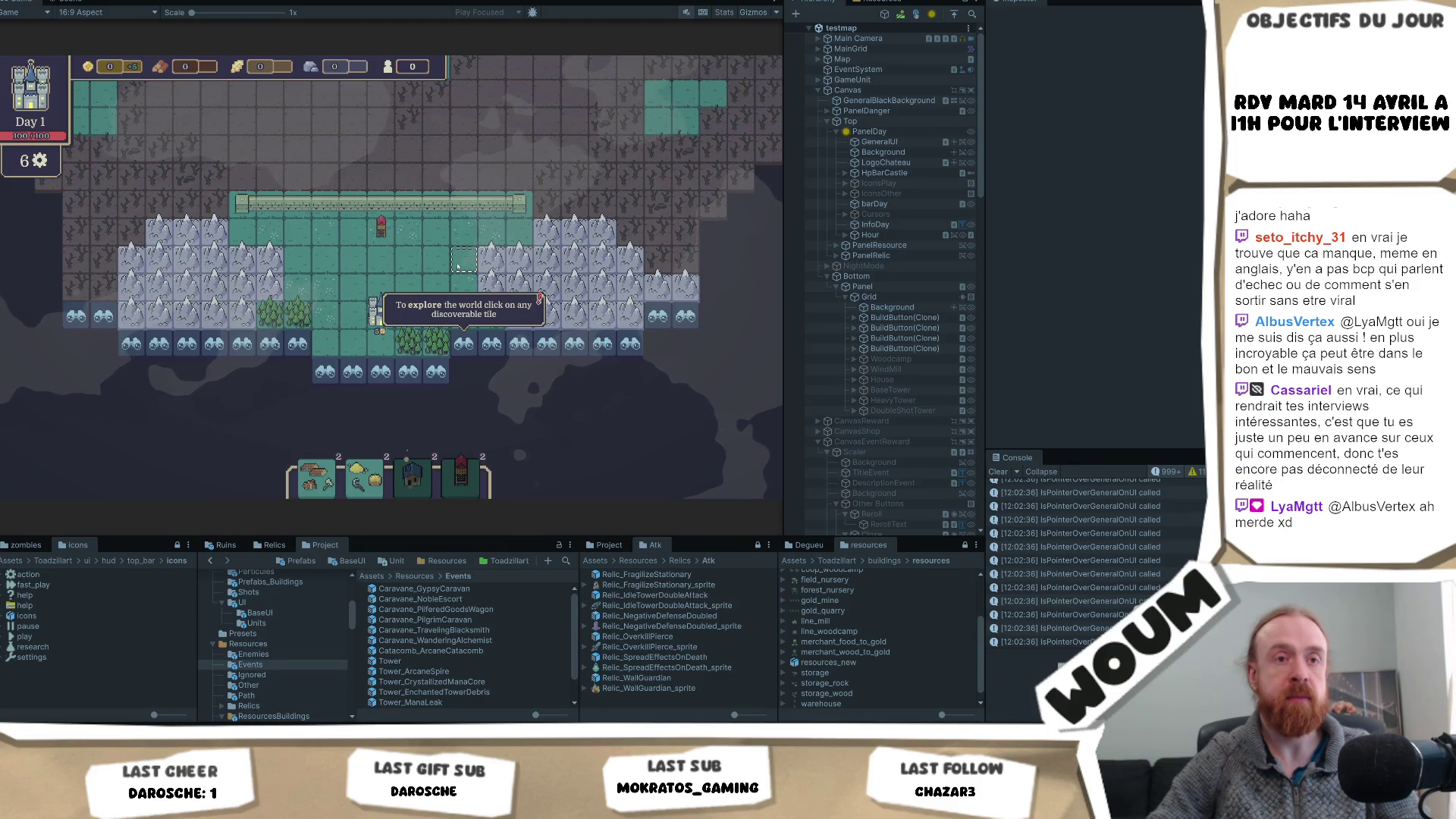
click(464, 345)
click(407, 390)
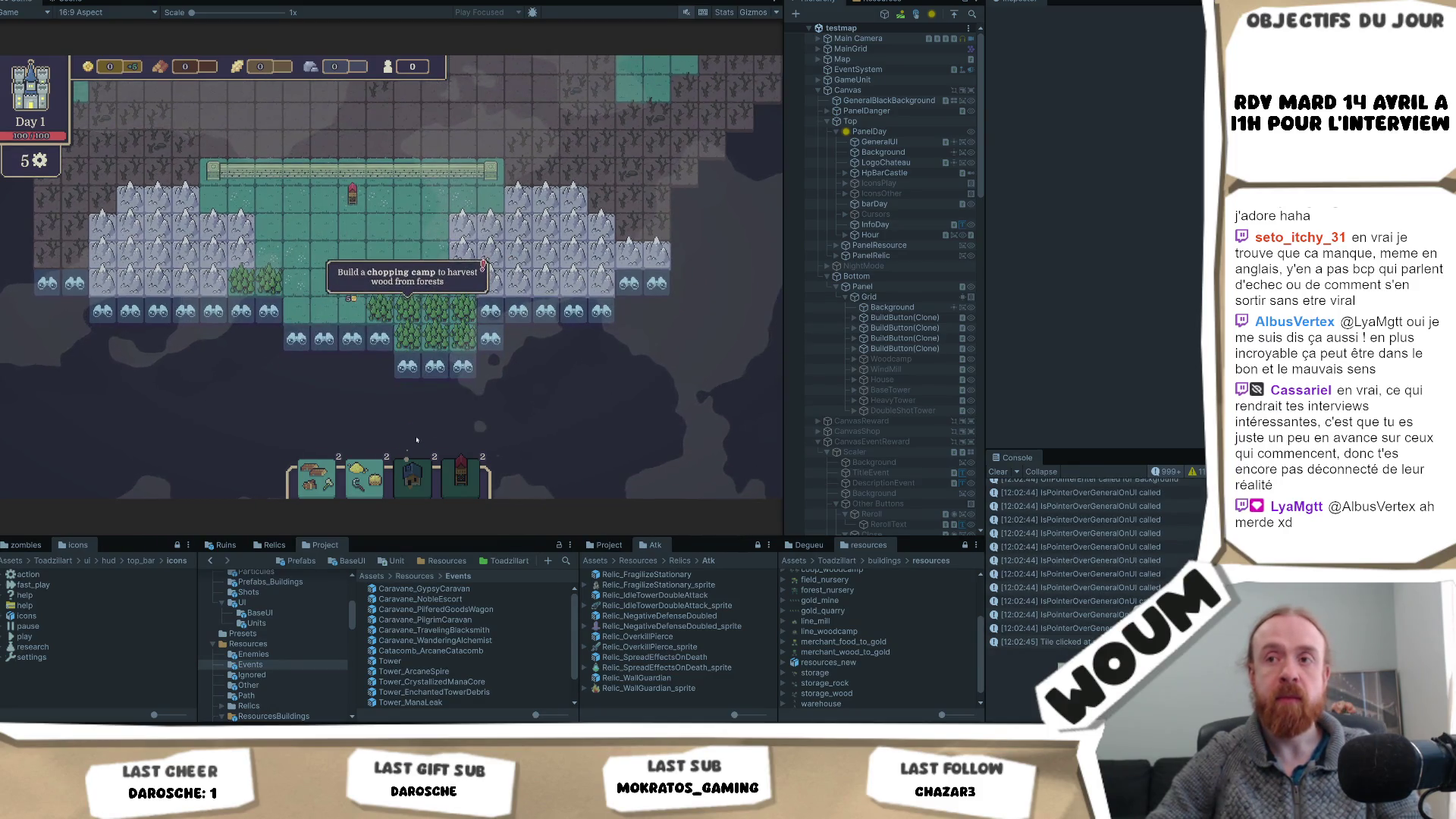
click(351, 366)
click(324, 338)
click(268, 338)
click(251, 320)
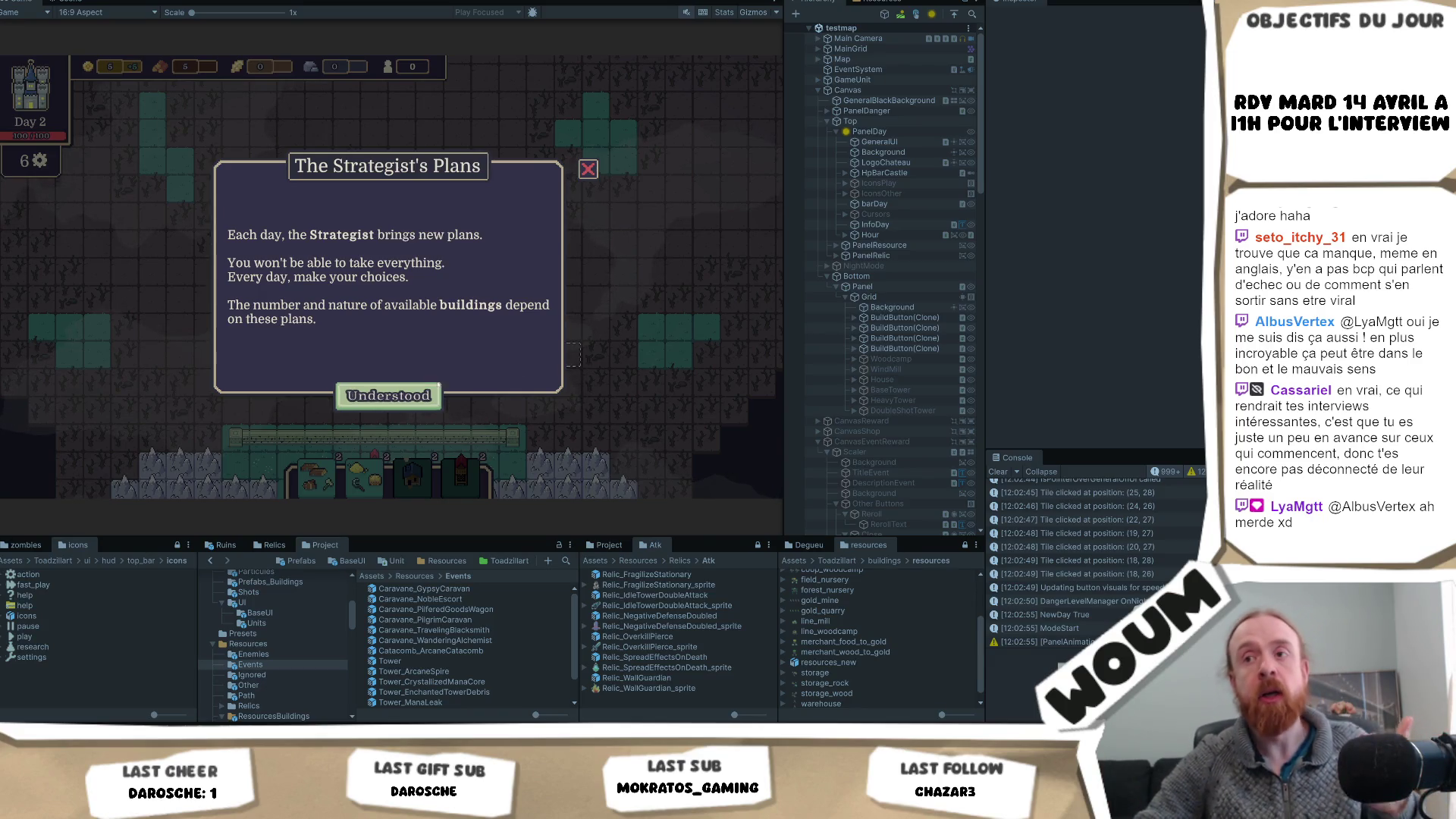
- Dismiss the Strategist's Plans, take the 1x Chopping Camp, and reveal a tile beside the forest
click(431, 394)
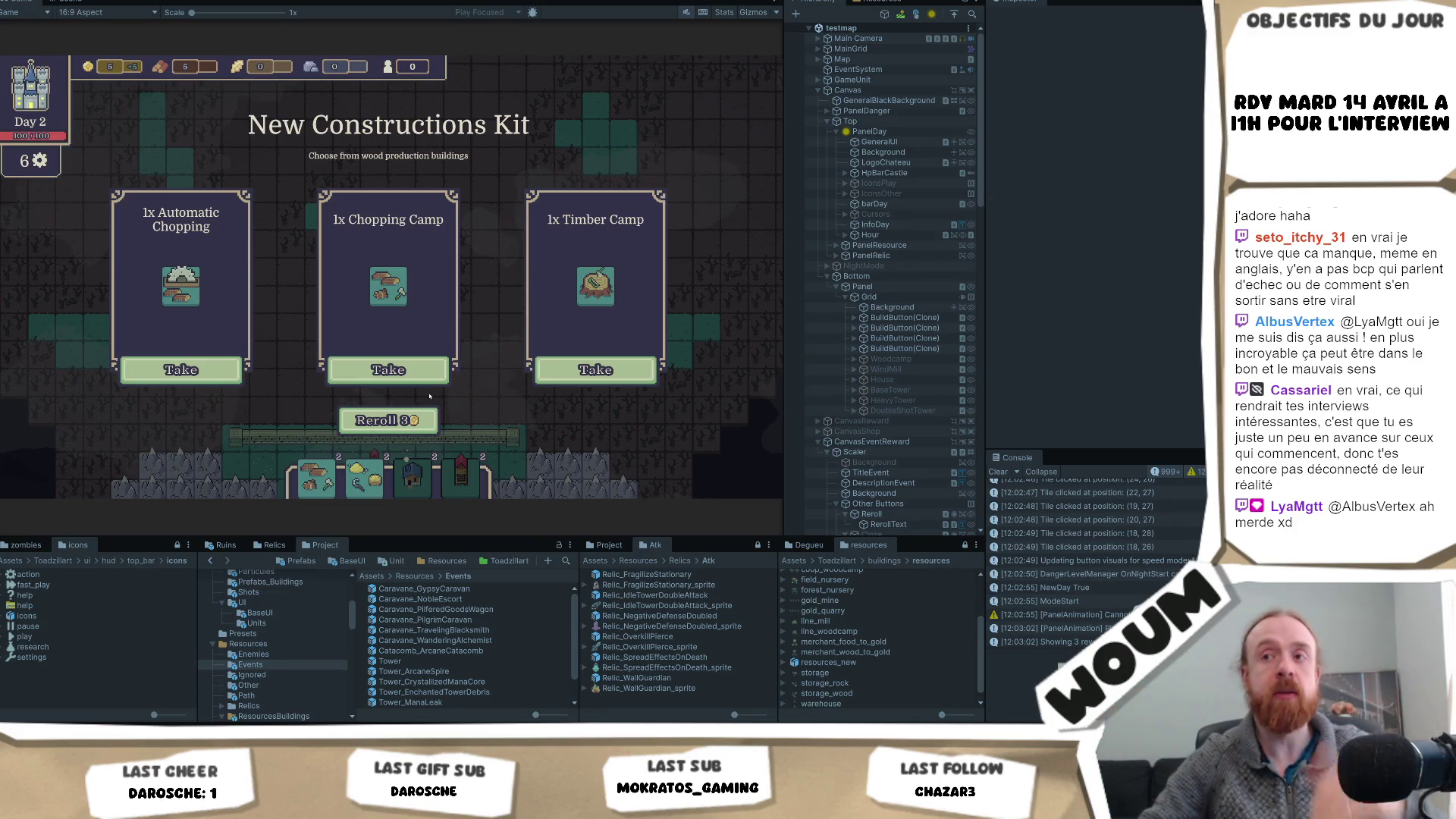
click(408, 373)
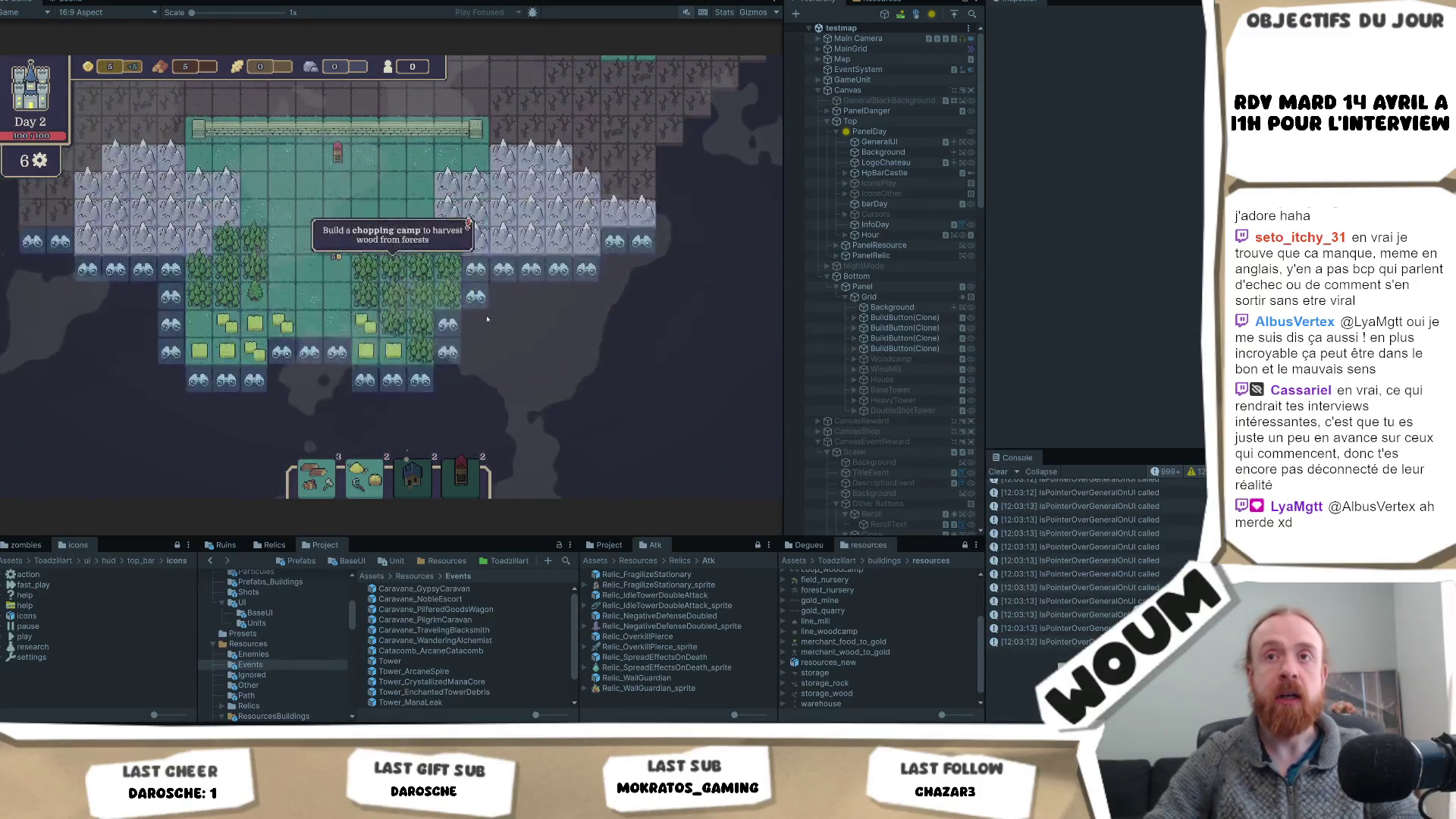
click(488, 289)
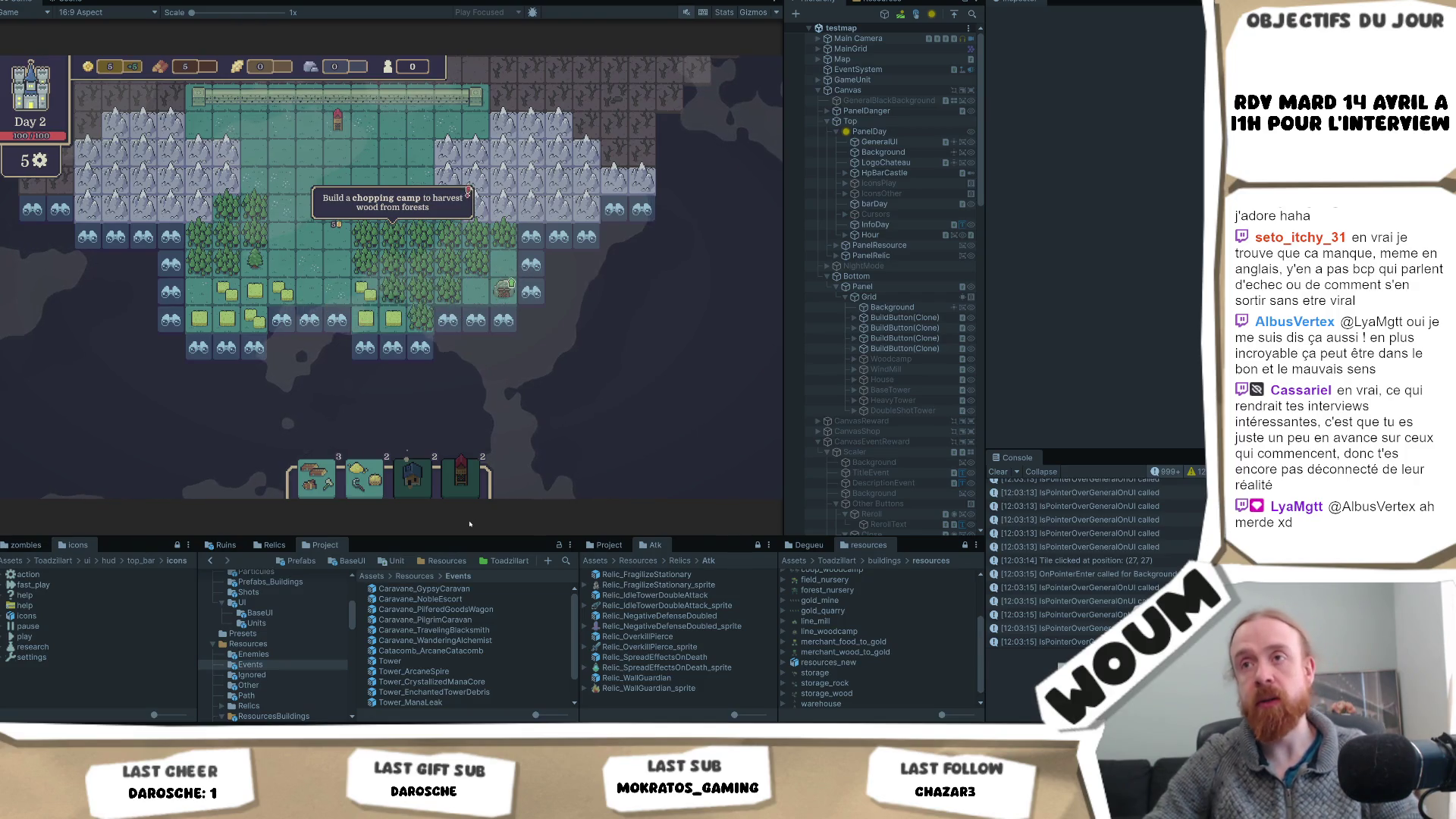
- Reveal more Day 2 tiles below and beside the wheat fields, raising wood and wheat to 10
click(455, 335)
click(464, 357)
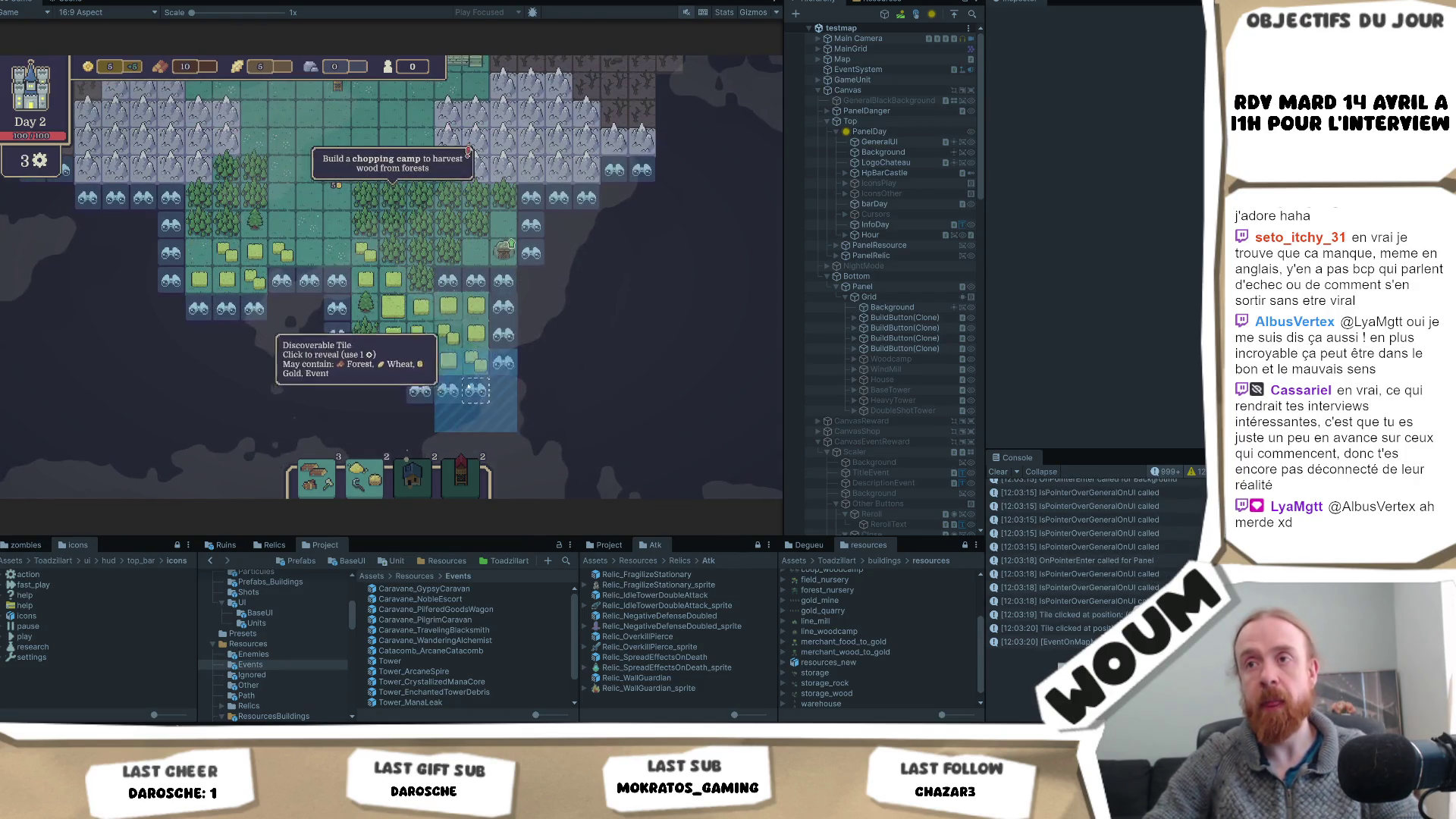
click(475, 382)
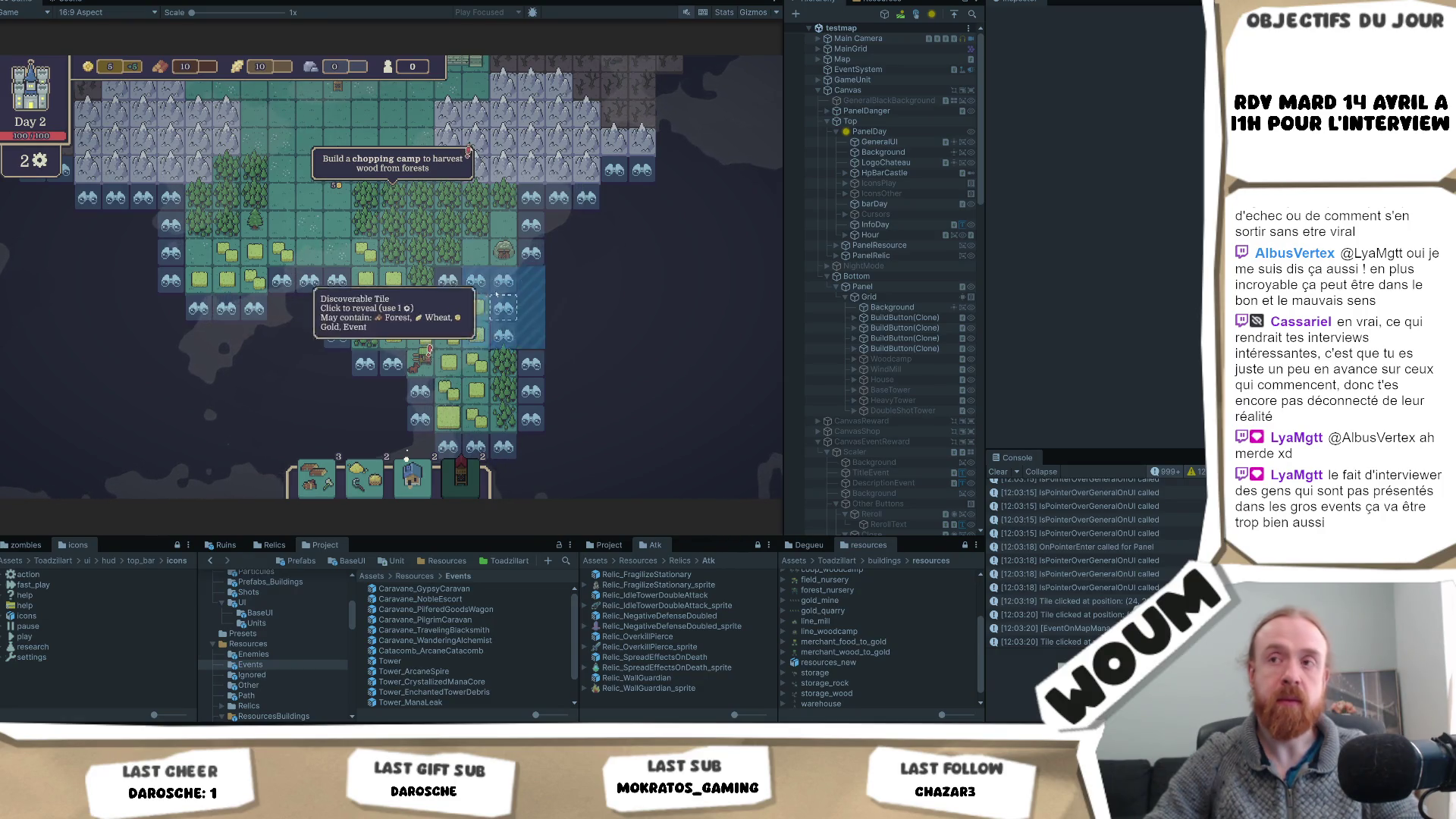
click(469, 282)
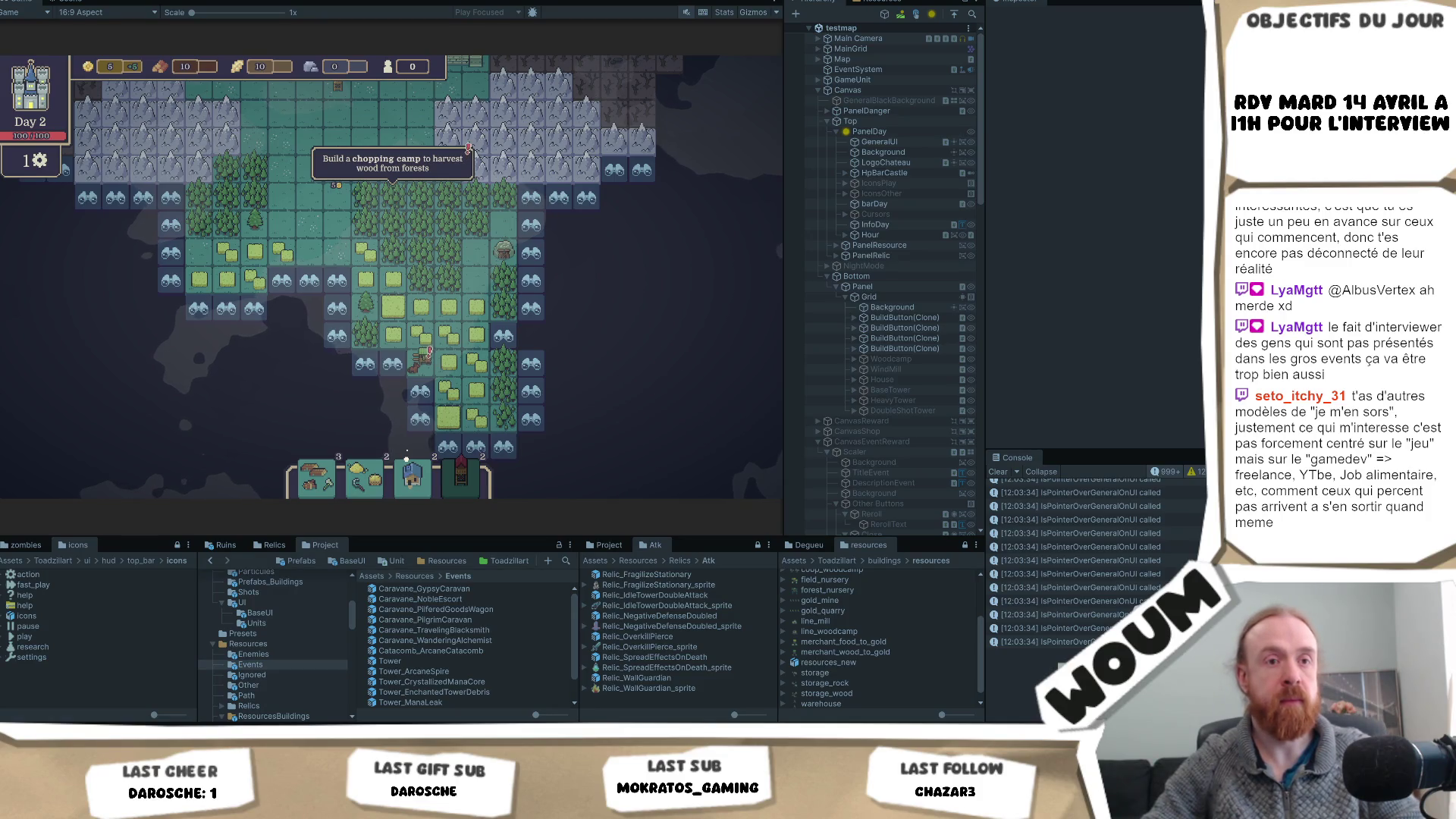
click(588, 353)
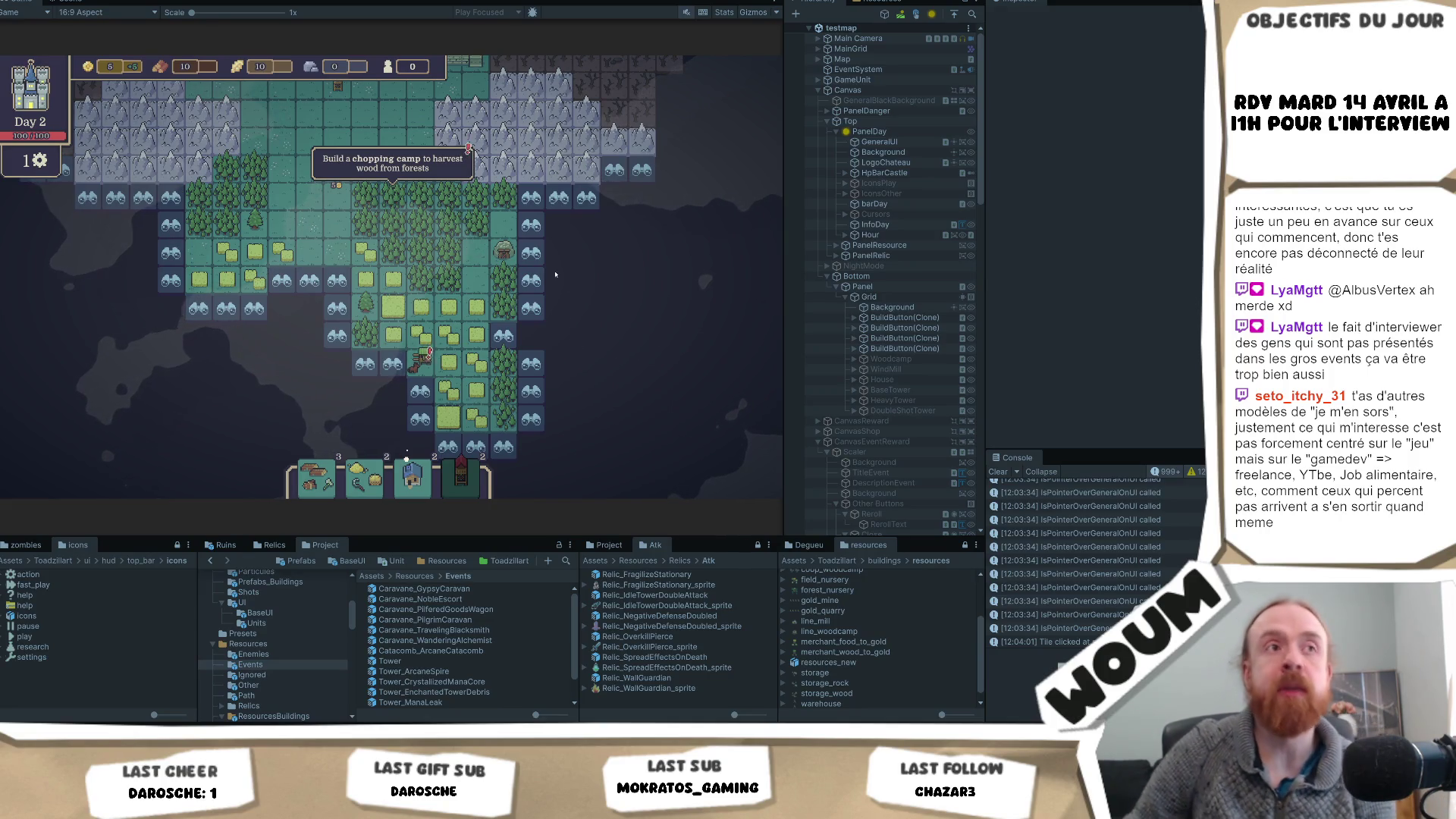
- Inspect several tiles and the top wall of the map, then stop and restart the playtest
mouse_move(460, 324)
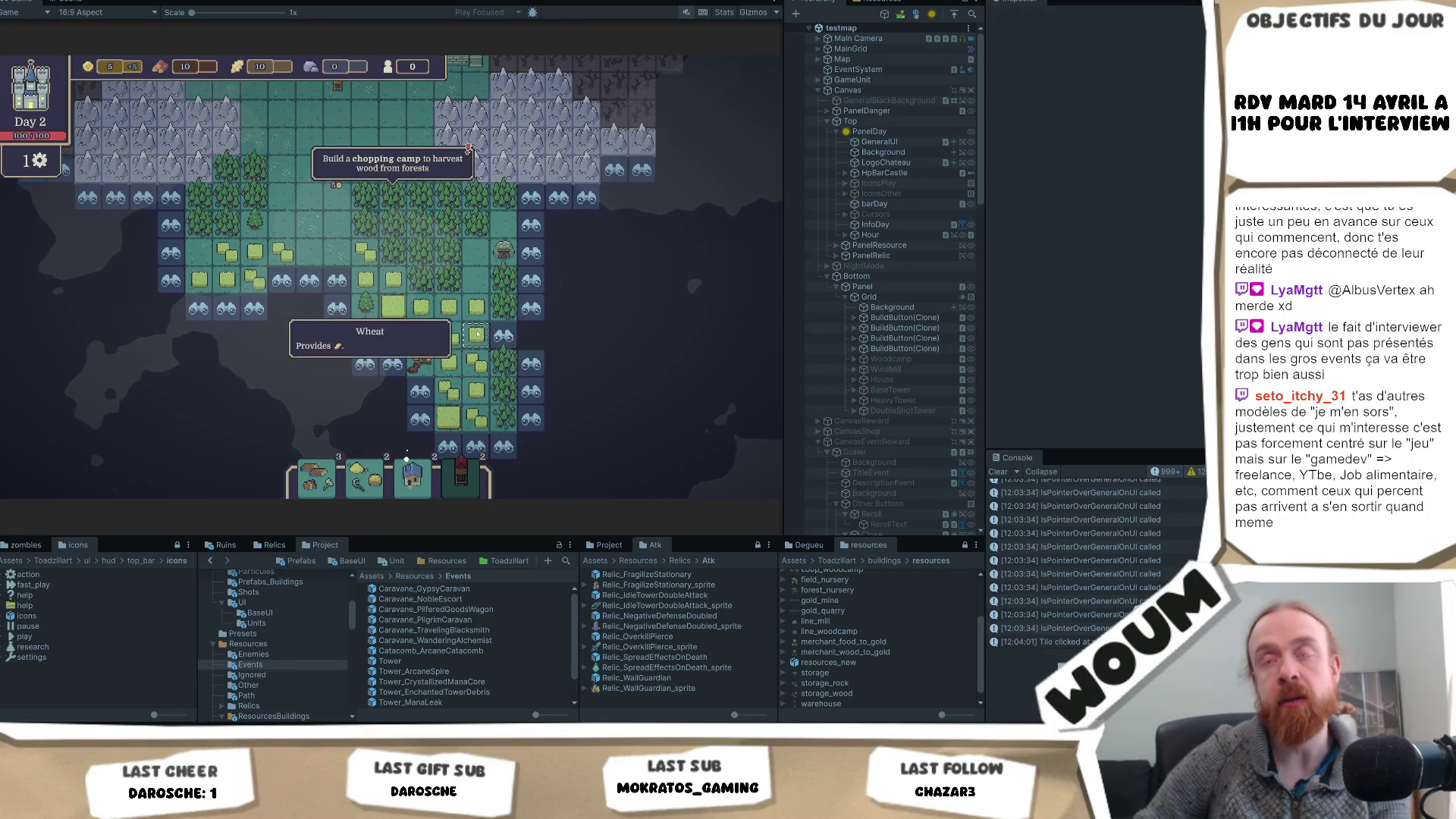
mouse_move(401, 366)
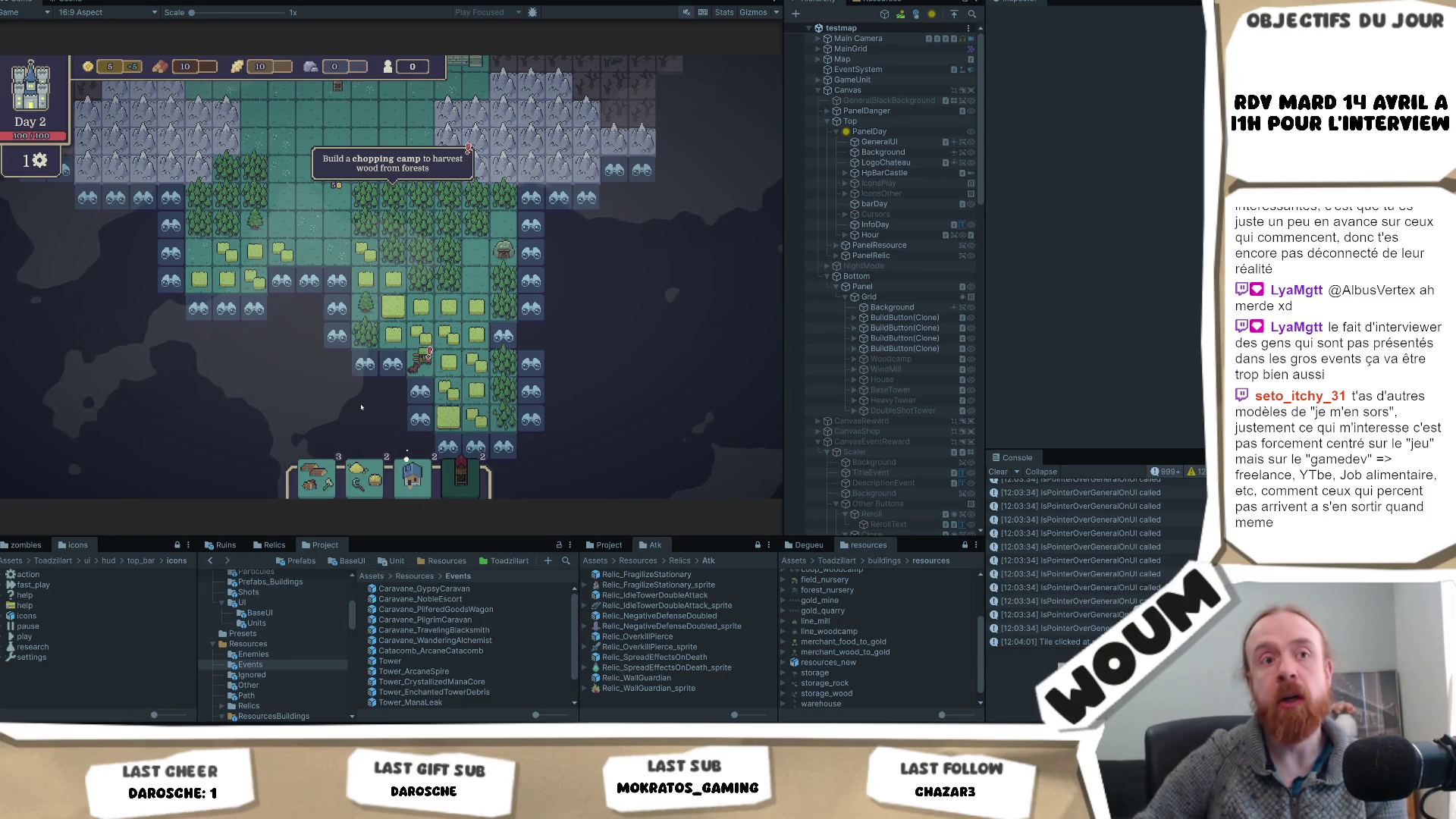
mouse_move(476, 228)
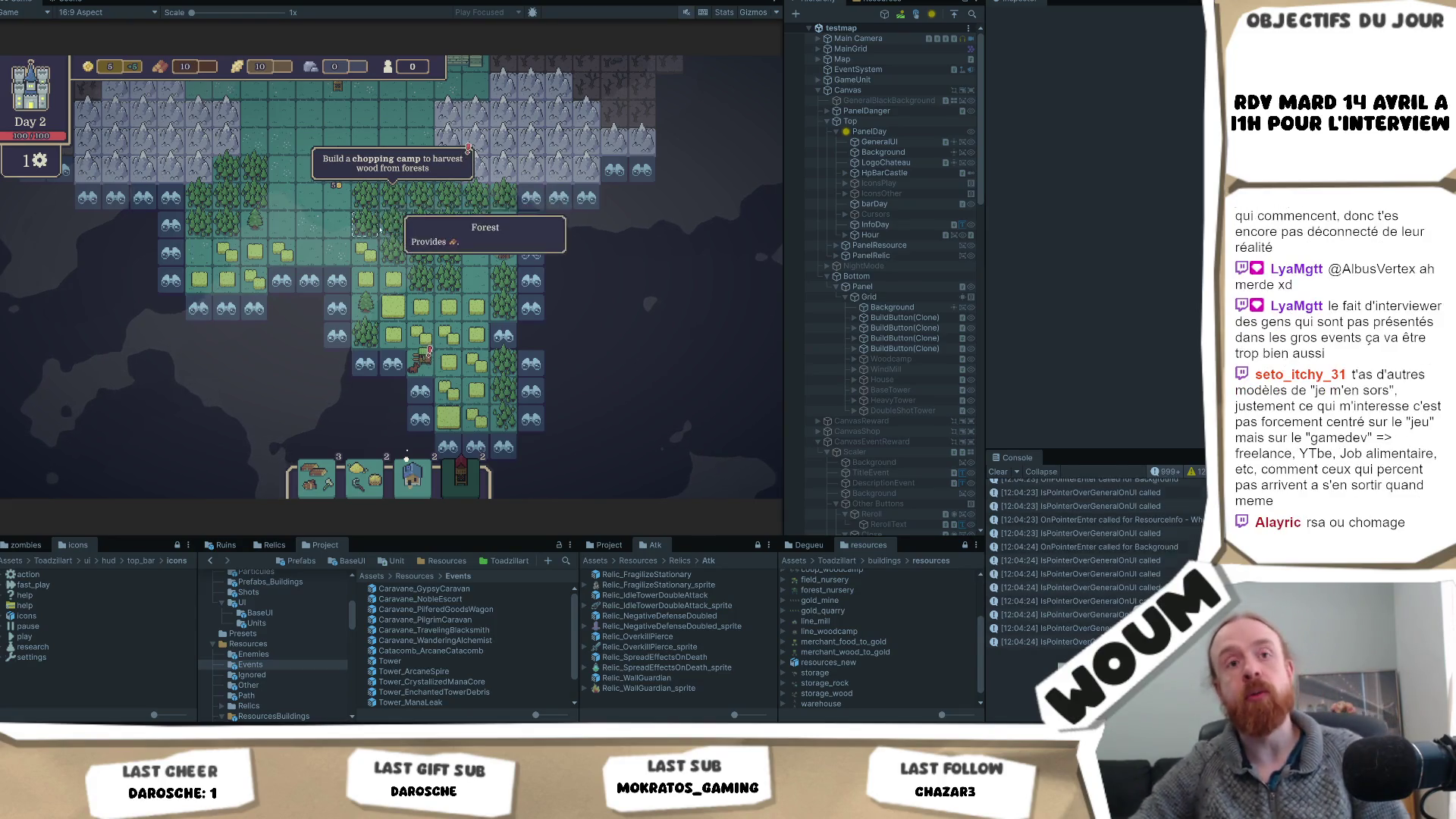
key(w)
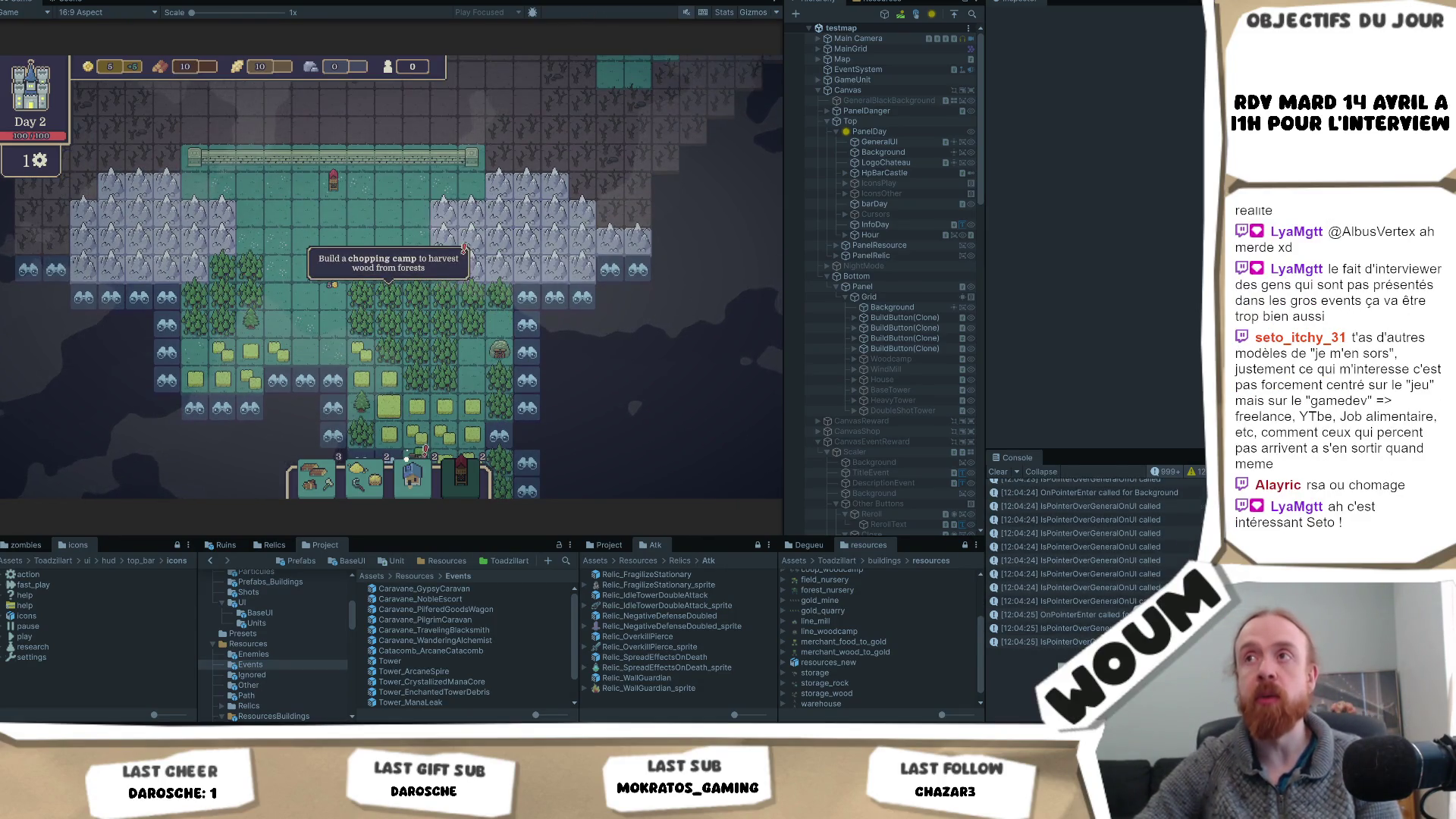
key(ctrl+p)
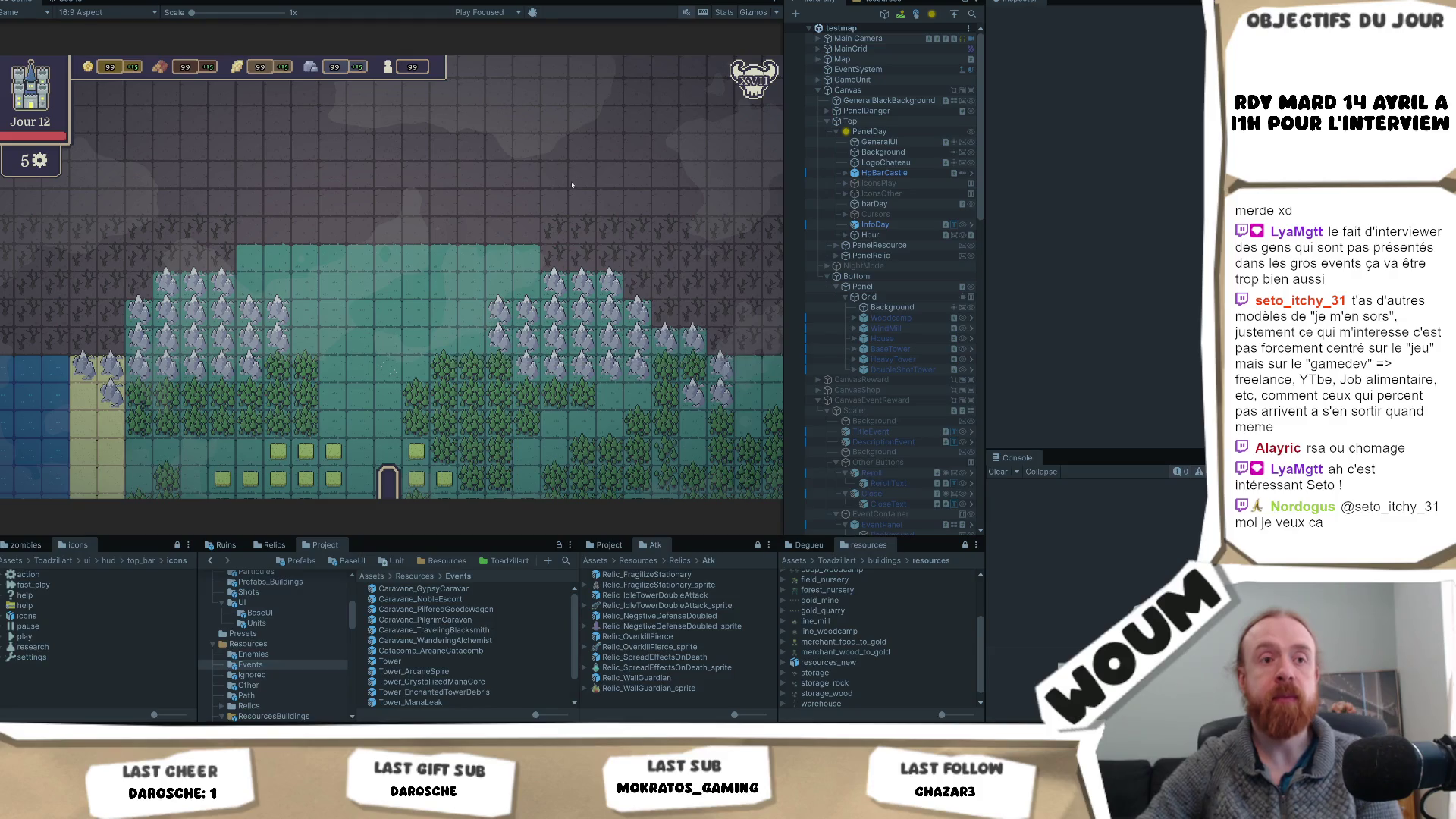
key(ctrl+p)
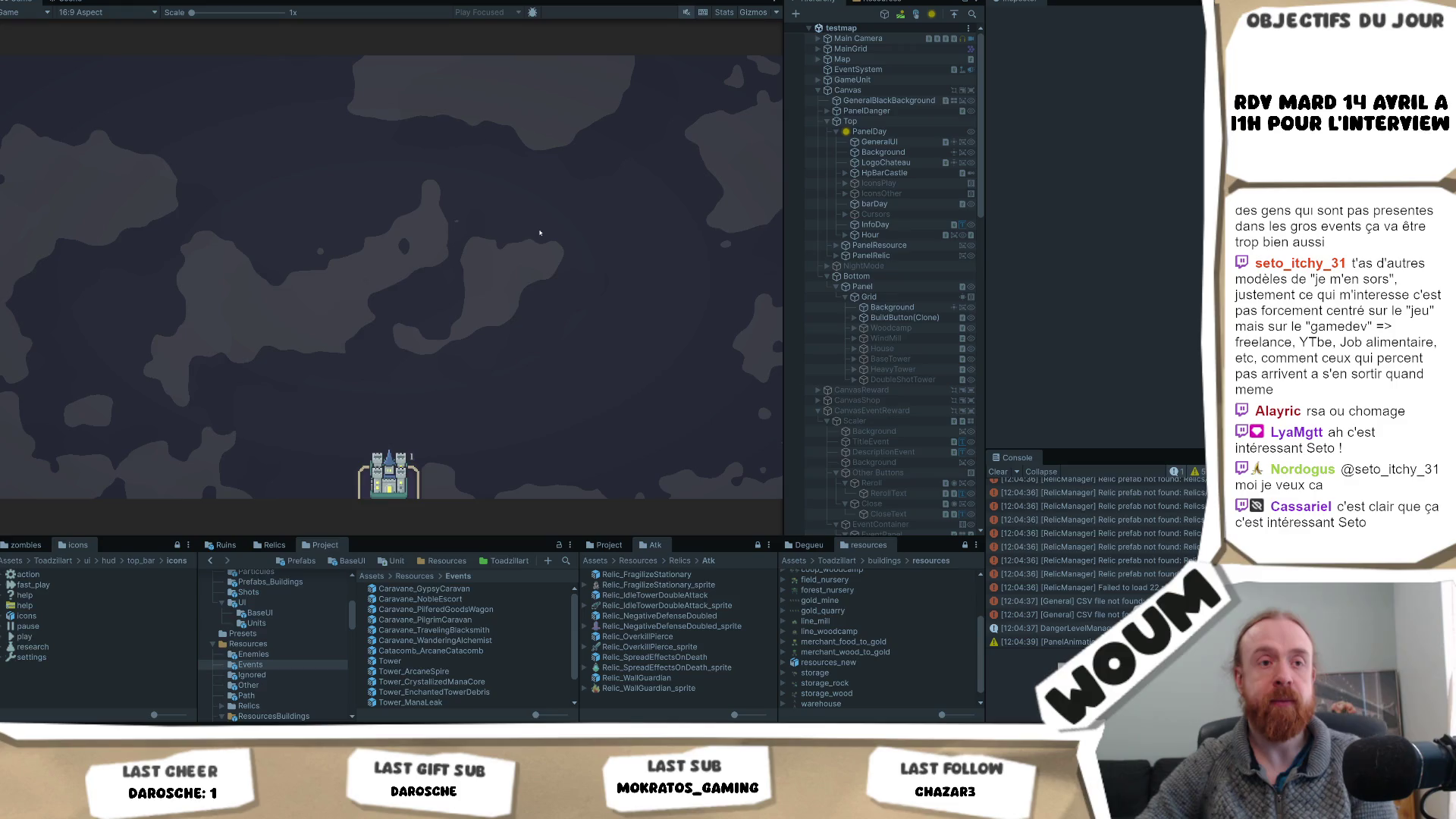
- Dismiss the Welcome message and place the town center plan on the map
click(389, 397)
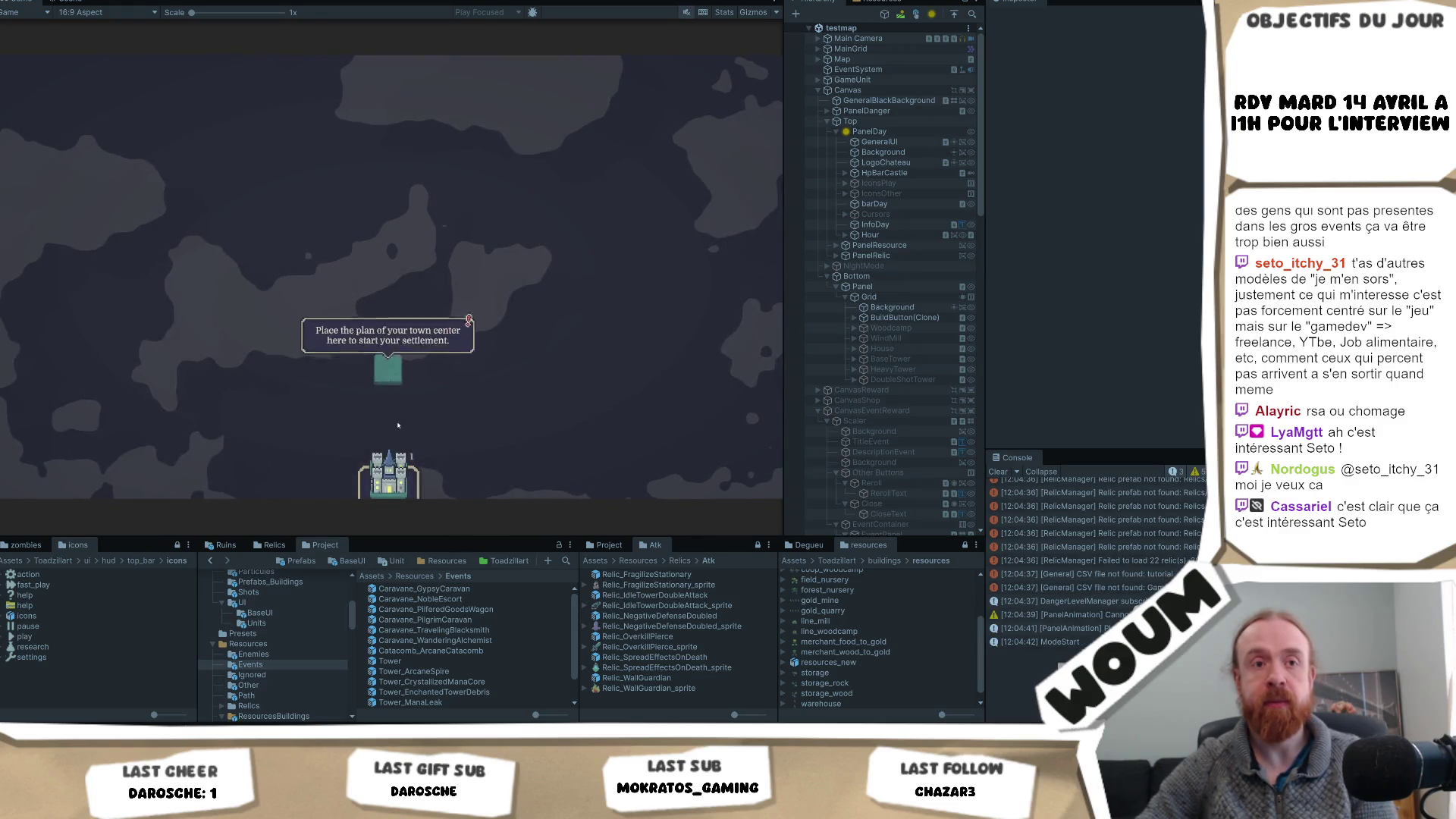
click(395, 389)
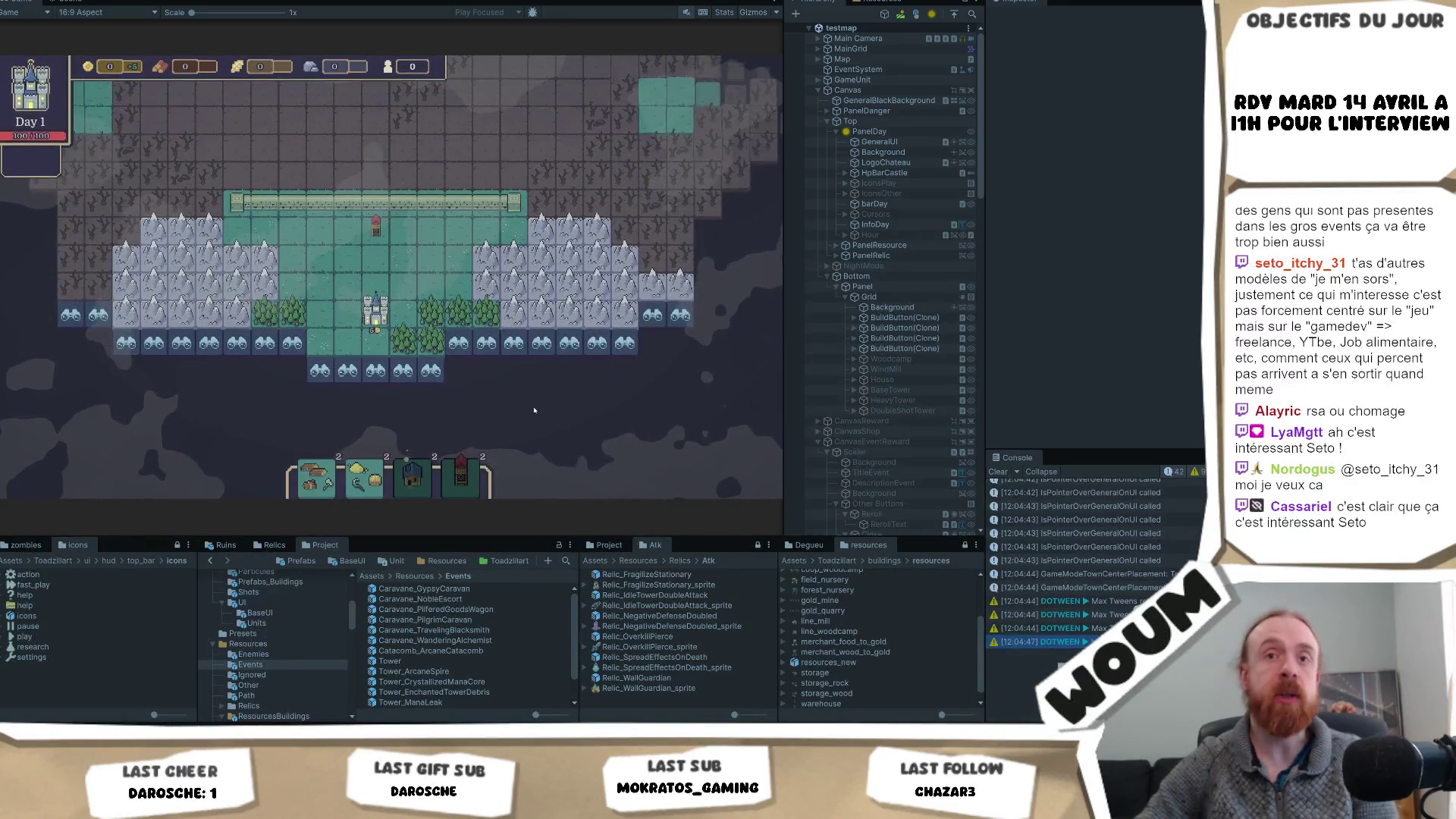
- Dismiss the Limited time notice and reveal five fog tiles right of and below the woods
click(426, 407)
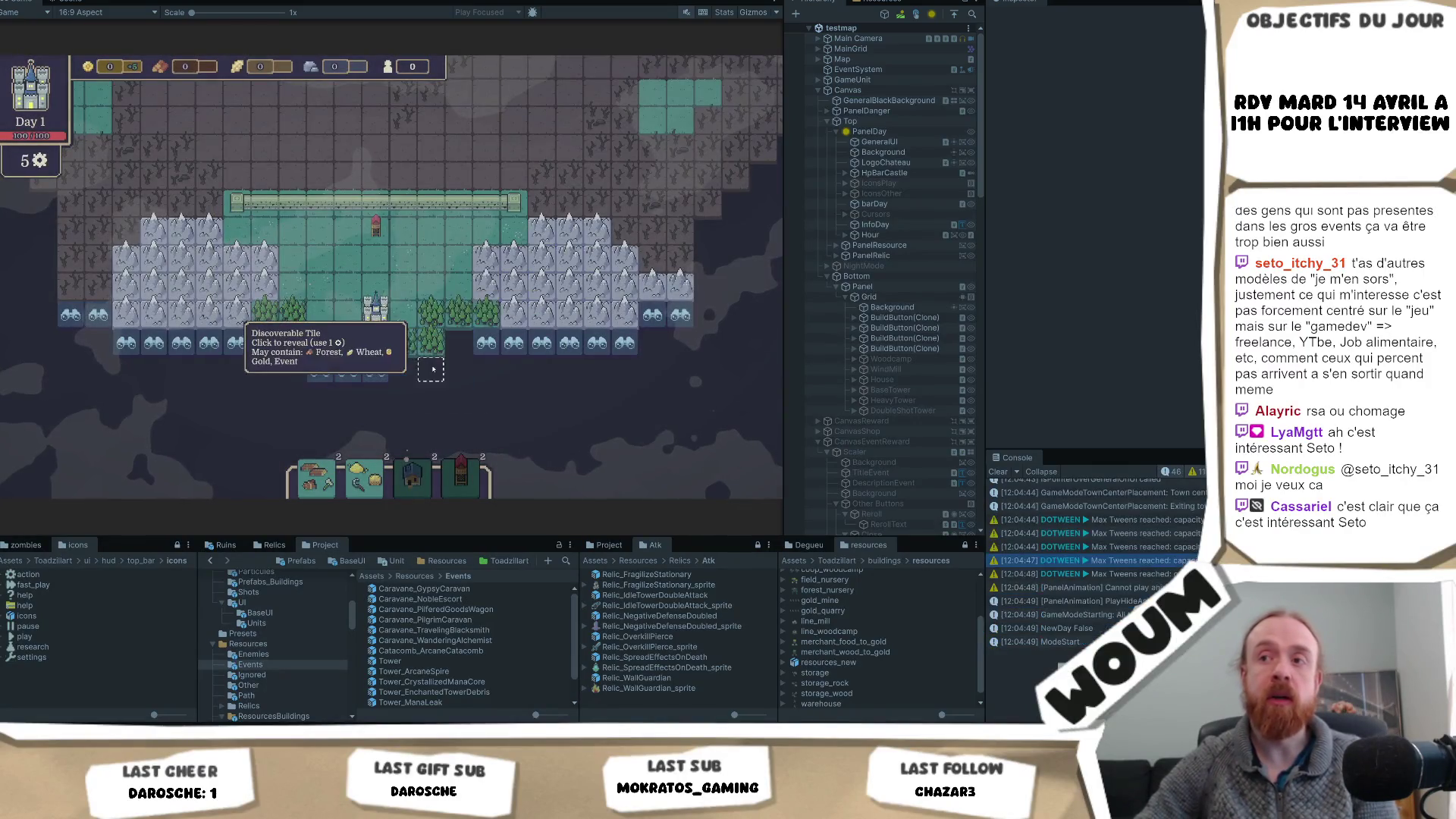
click(486, 370)
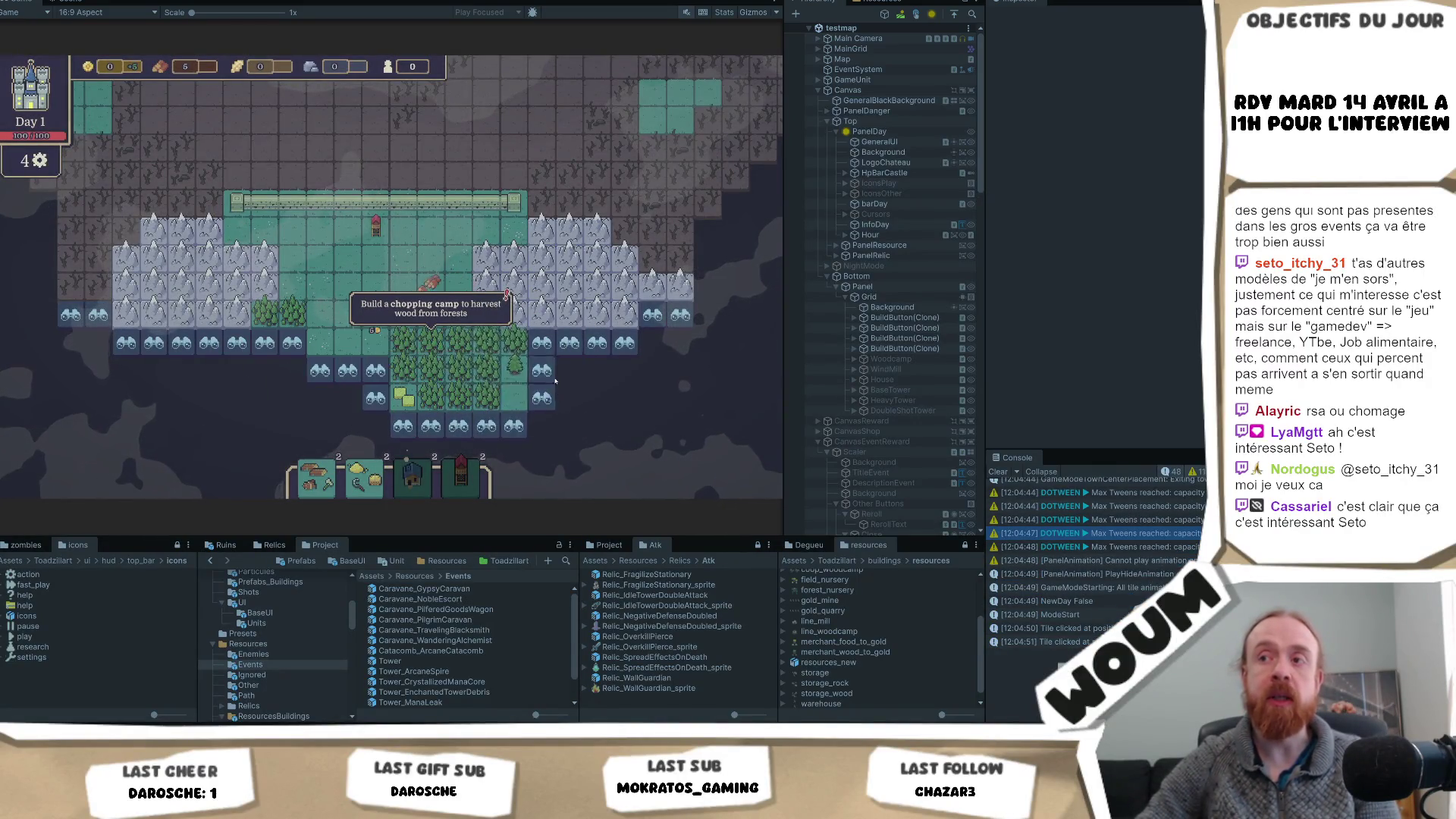
click(542, 369)
click(597, 369)
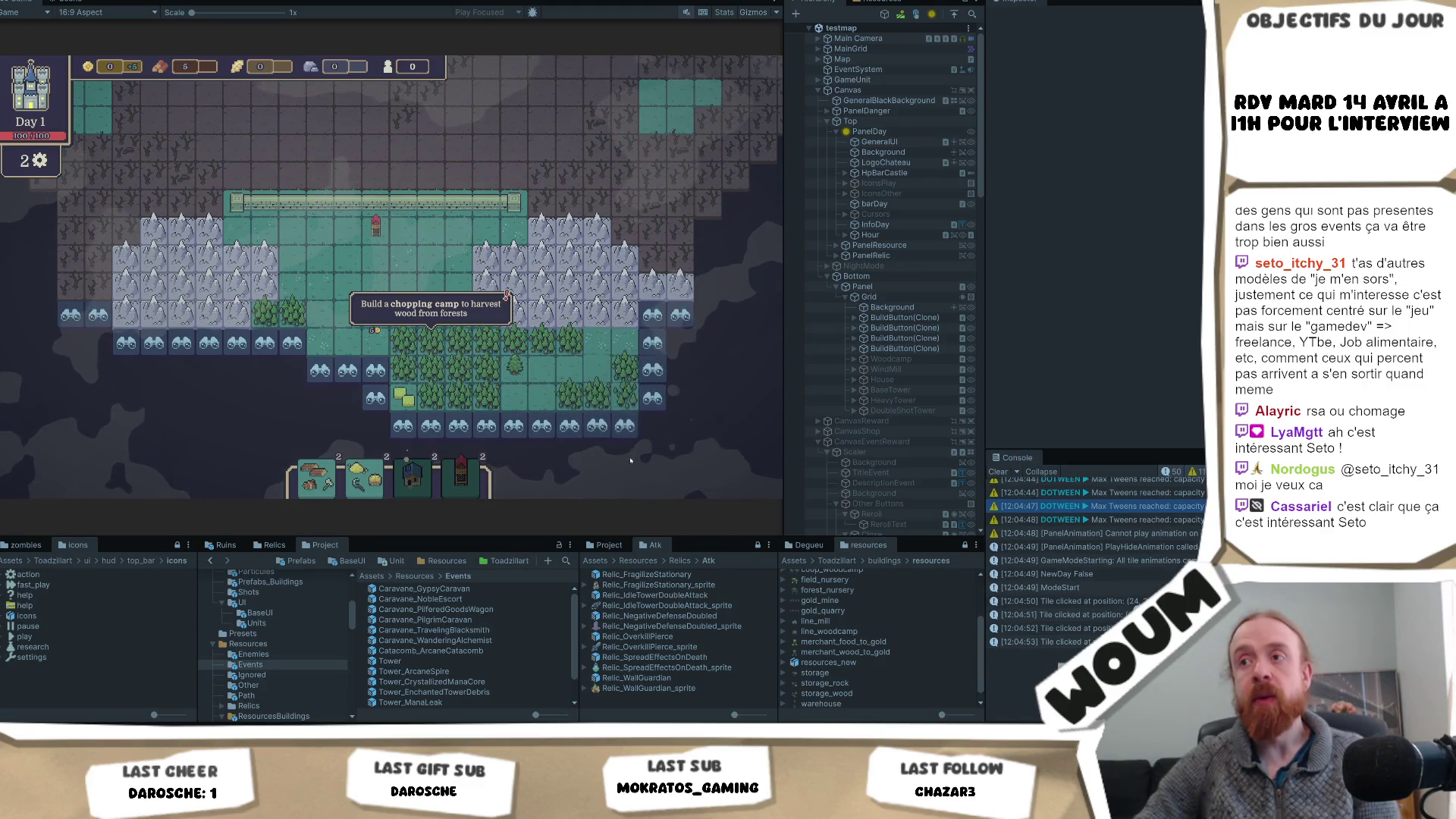
click(372, 402)
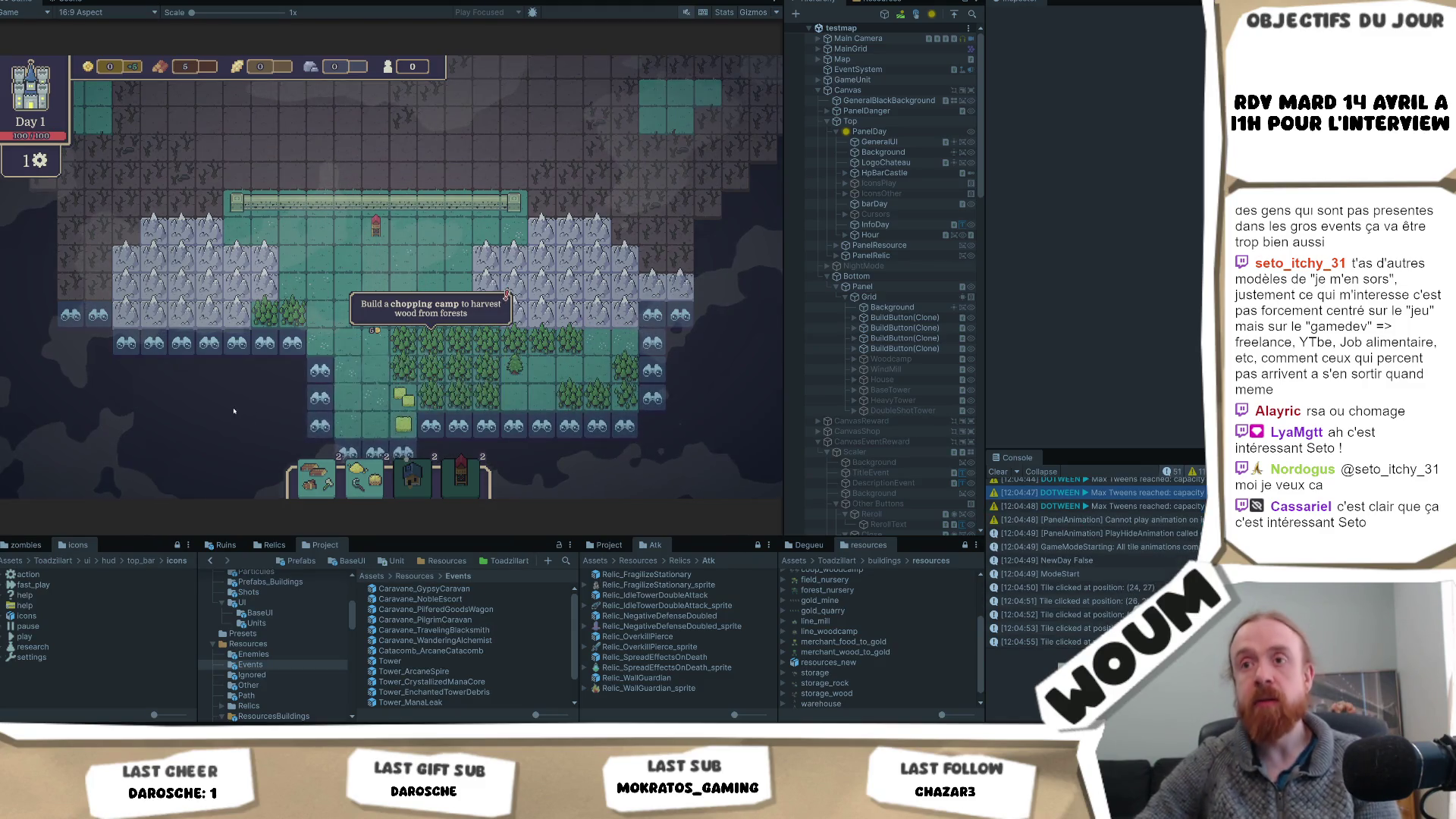
click(328, 333)
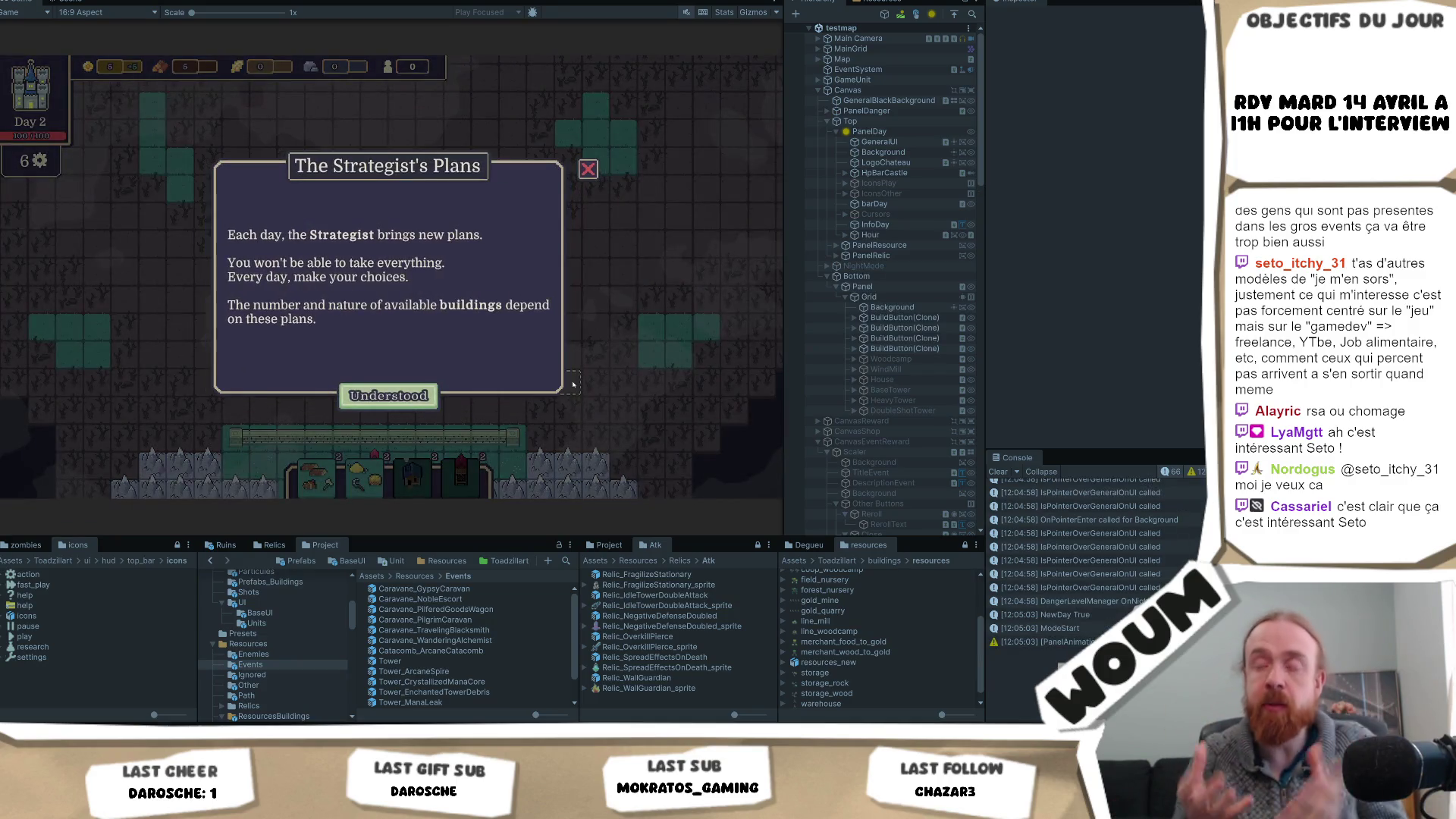
- Confirm the Strategist's Plans, take the Chopping Camp construction, and inspect a forest tile
key(Return)
click(388, 345)
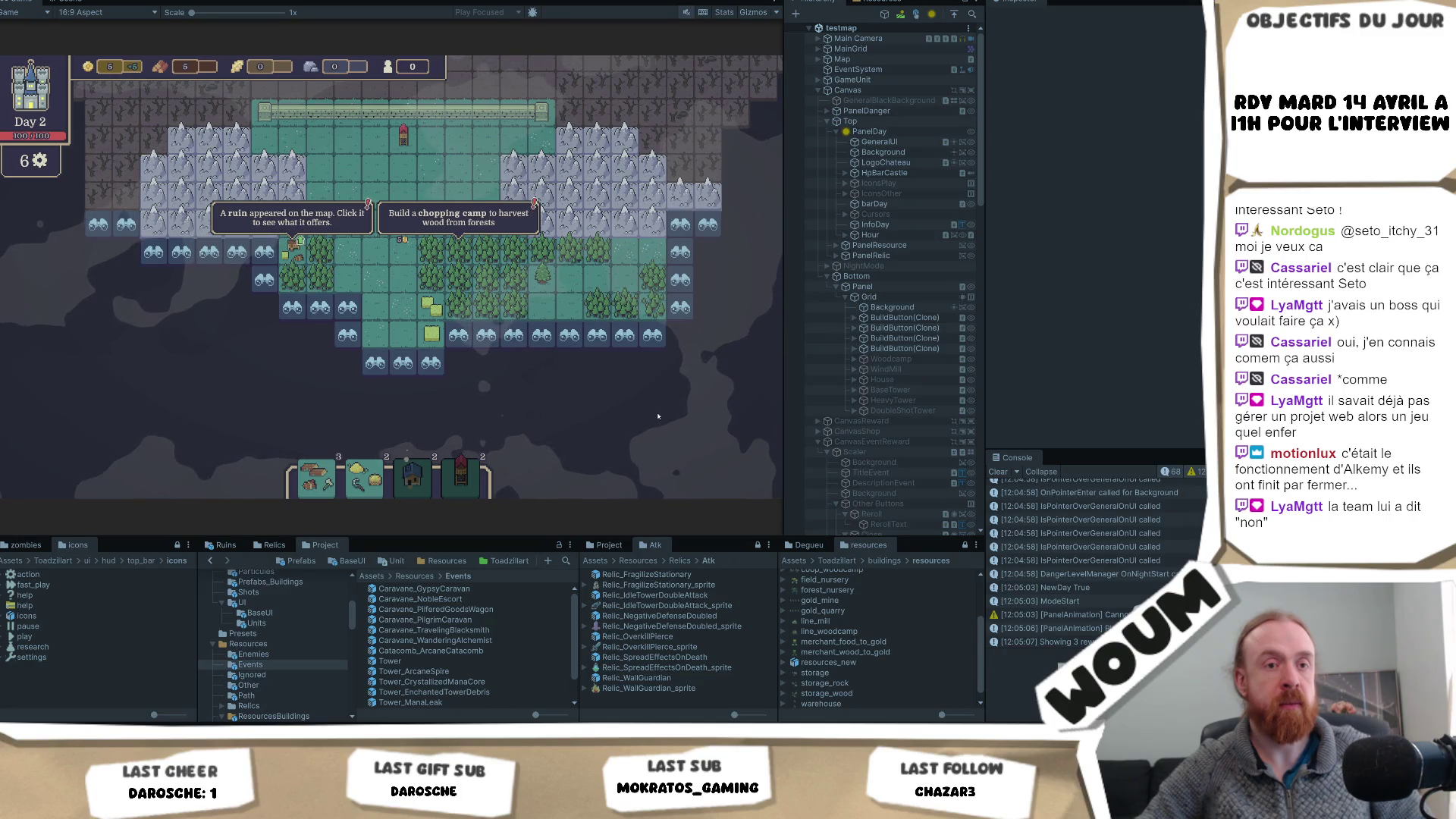
click(482, 303)
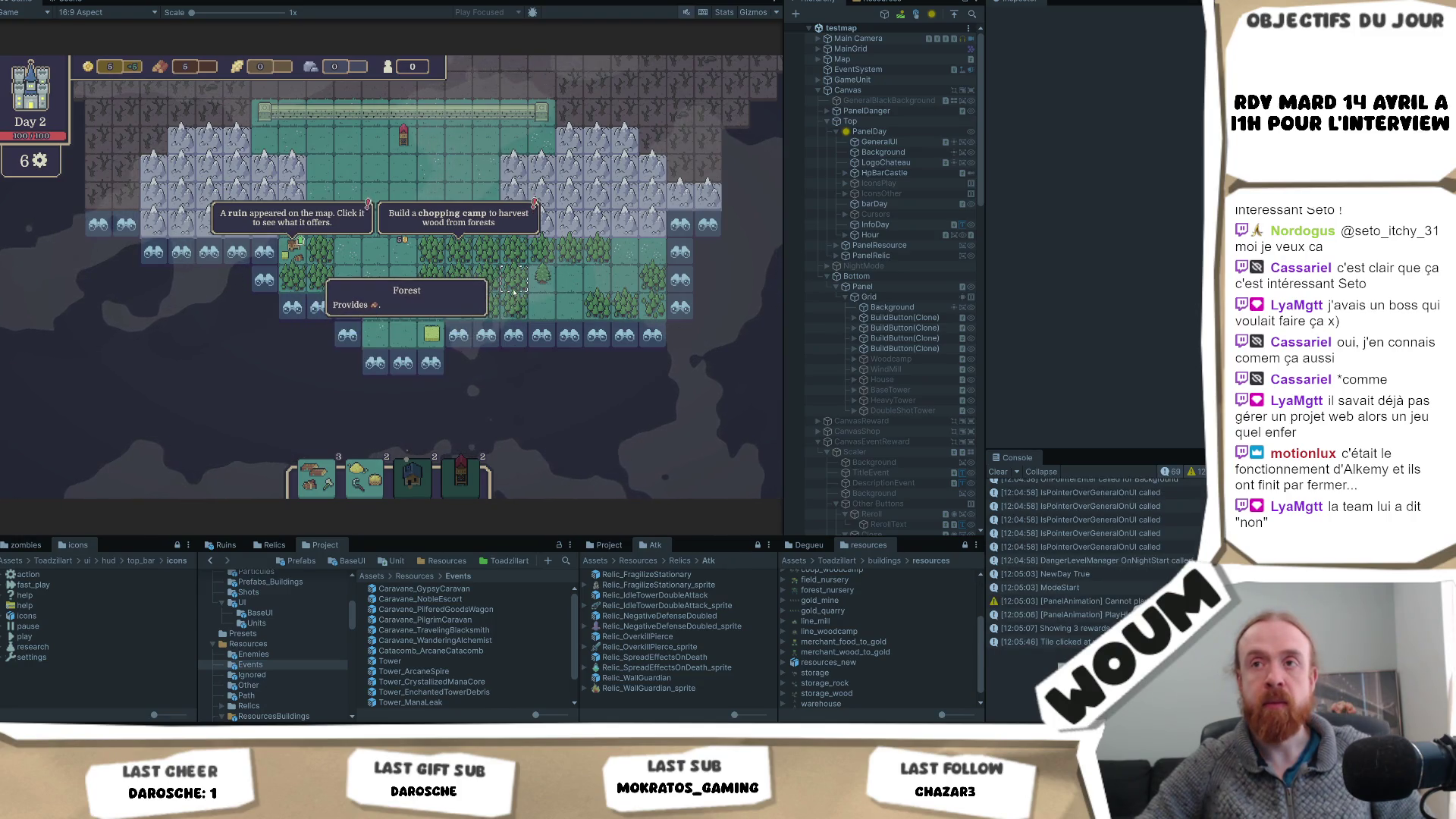
- Build the chopping camp on a forest tile and explore two neighbouring hidden tiles
click(482, 304)
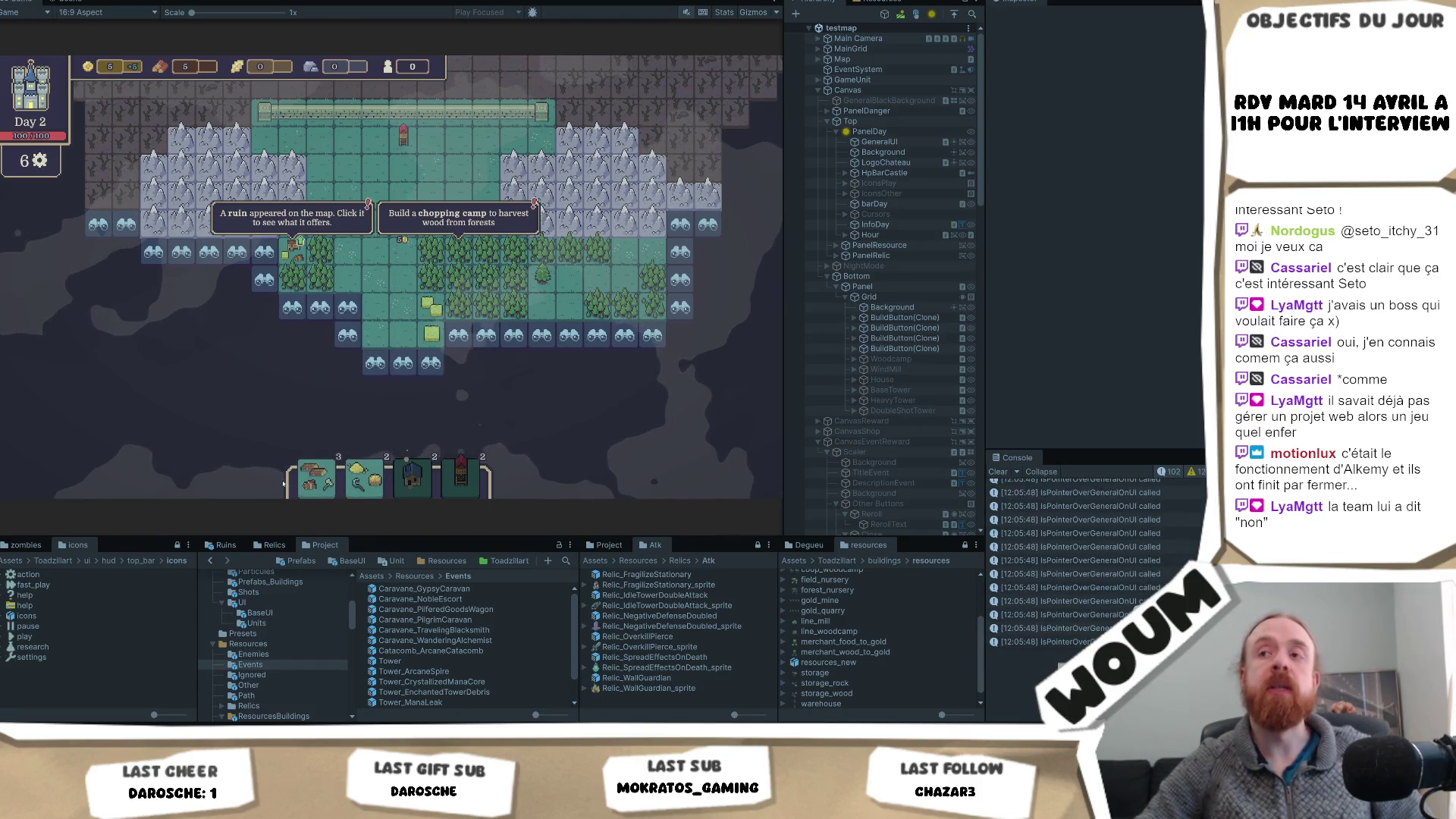
drag(321, 464, 459, 252)
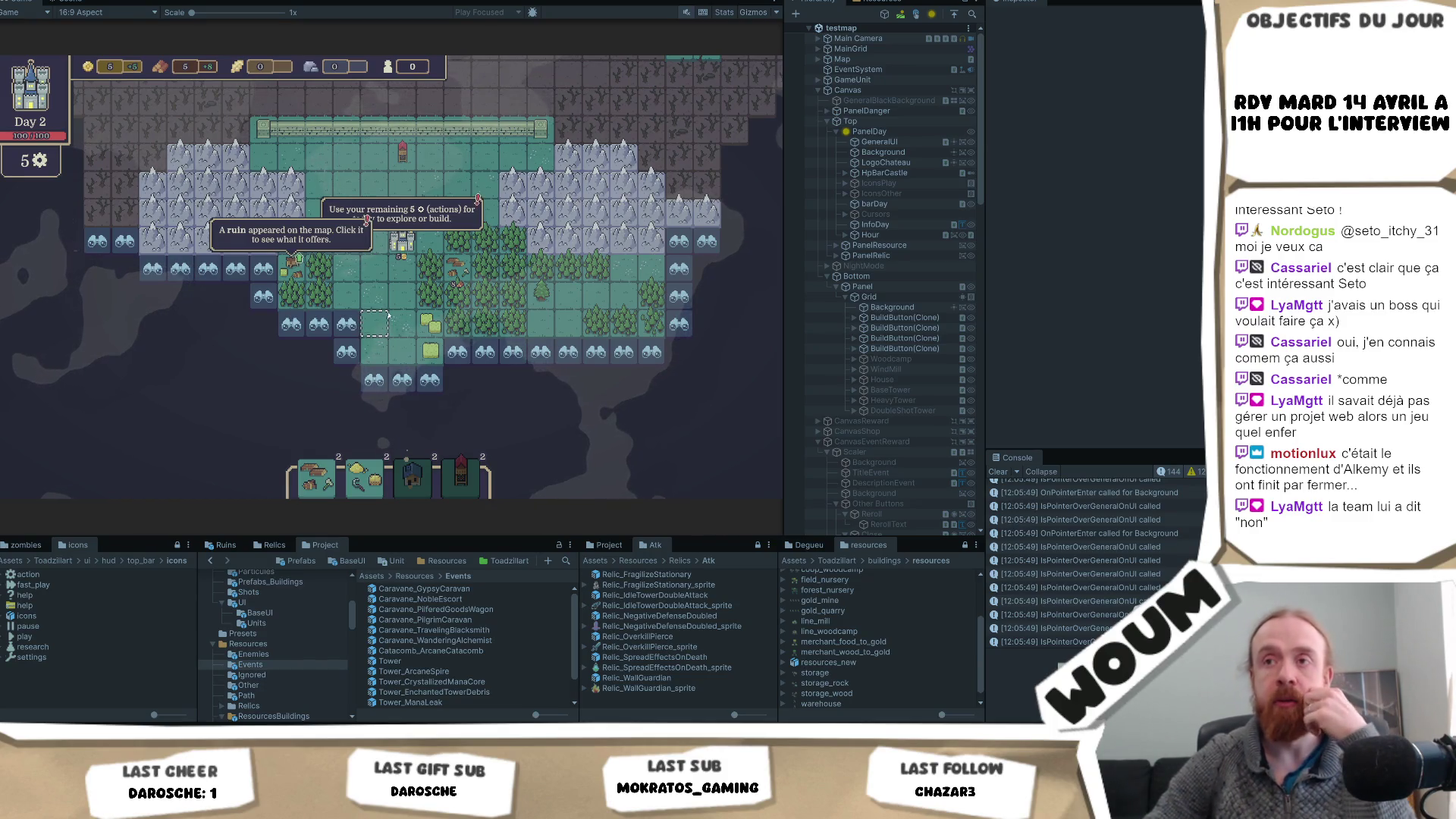
click(388, 315)
click(458, 352)
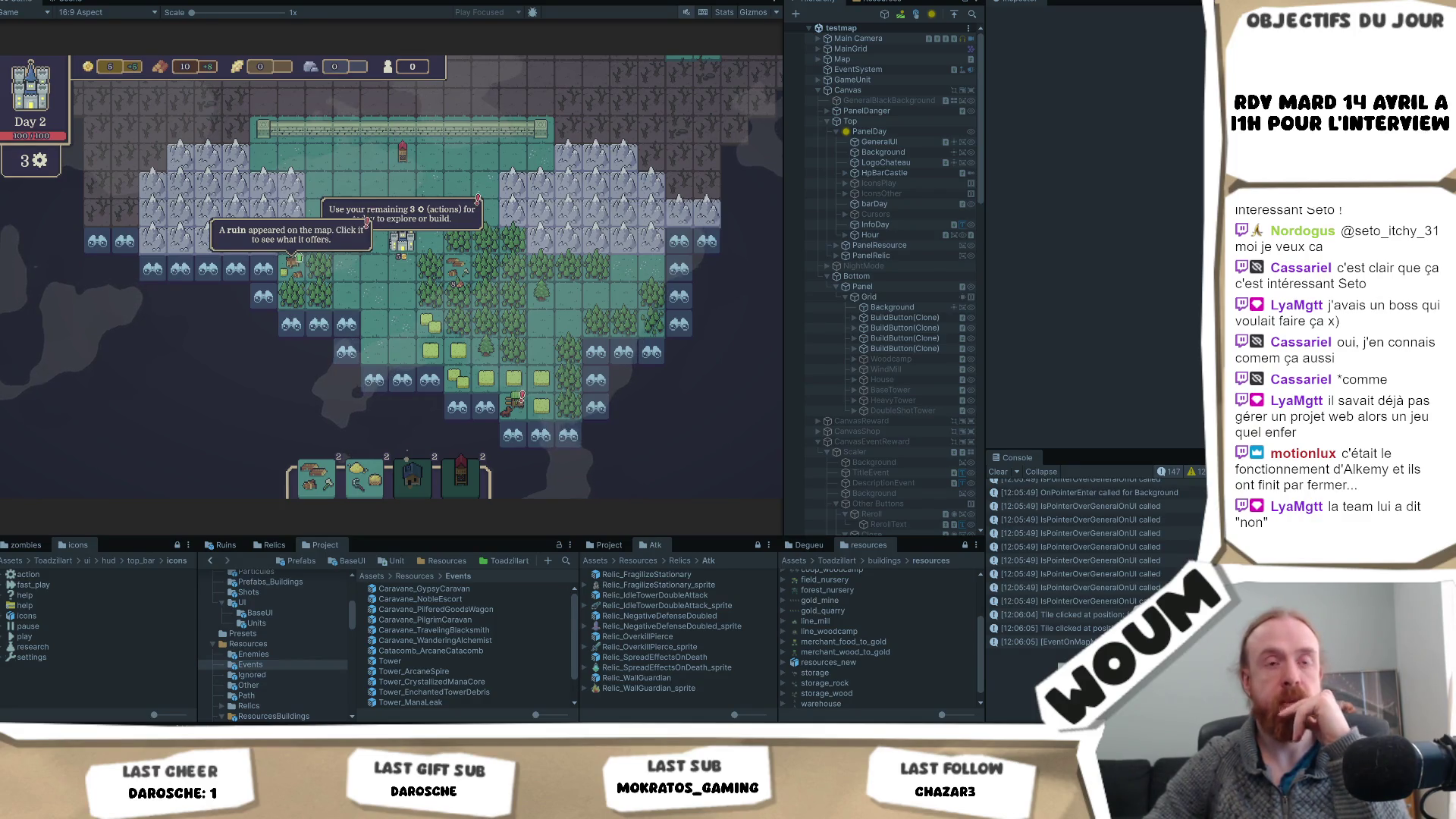
- Explore the hidden tiles near the fields, leaving 2 actions on Day 2
mouse_move(458, 267)
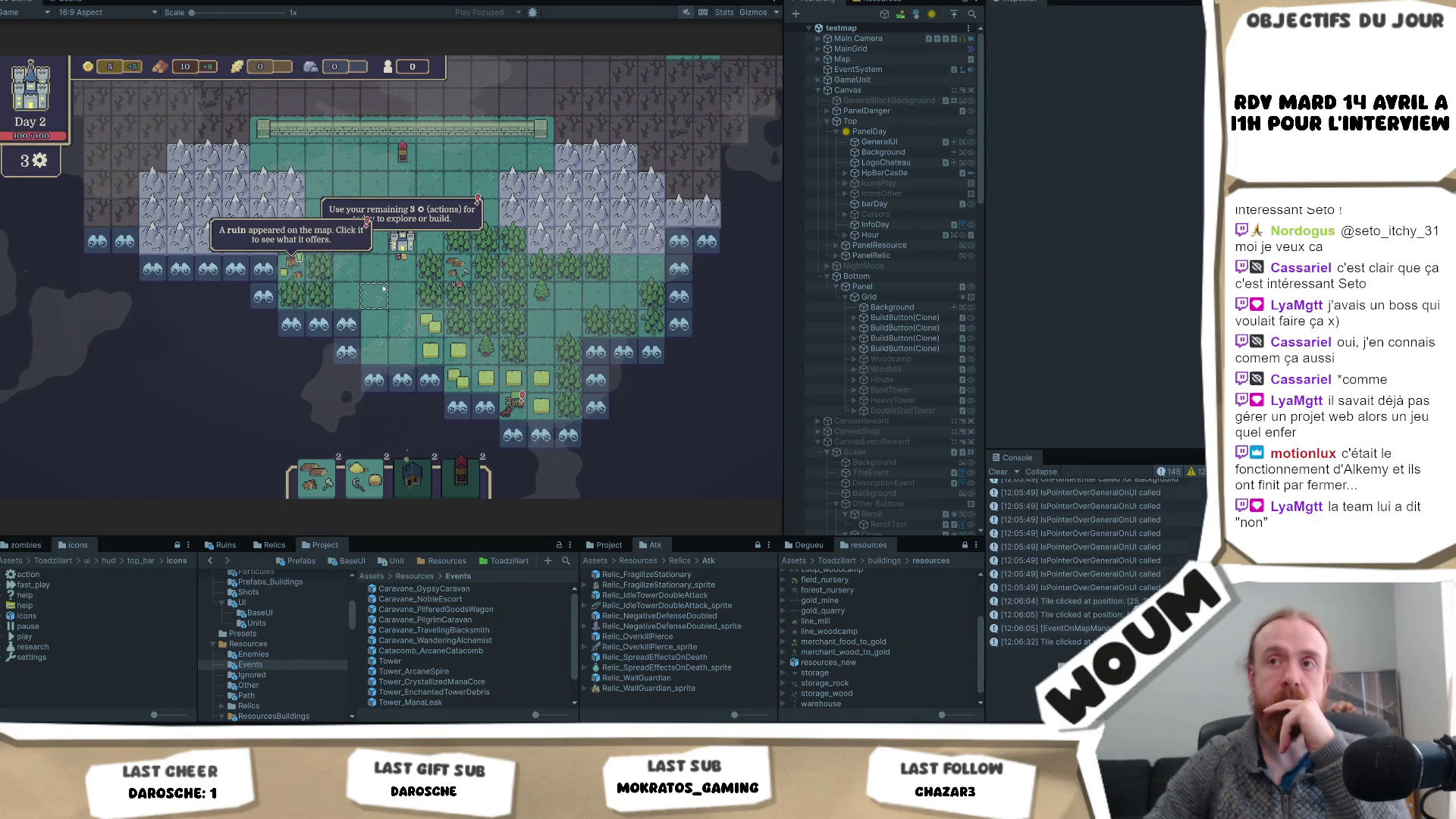
mouse_move(673, 252)
mouse_down()
mouse_move(551, 310)
mouse_move(549, 344)
mouse_move(570, 258)
mouse_up()
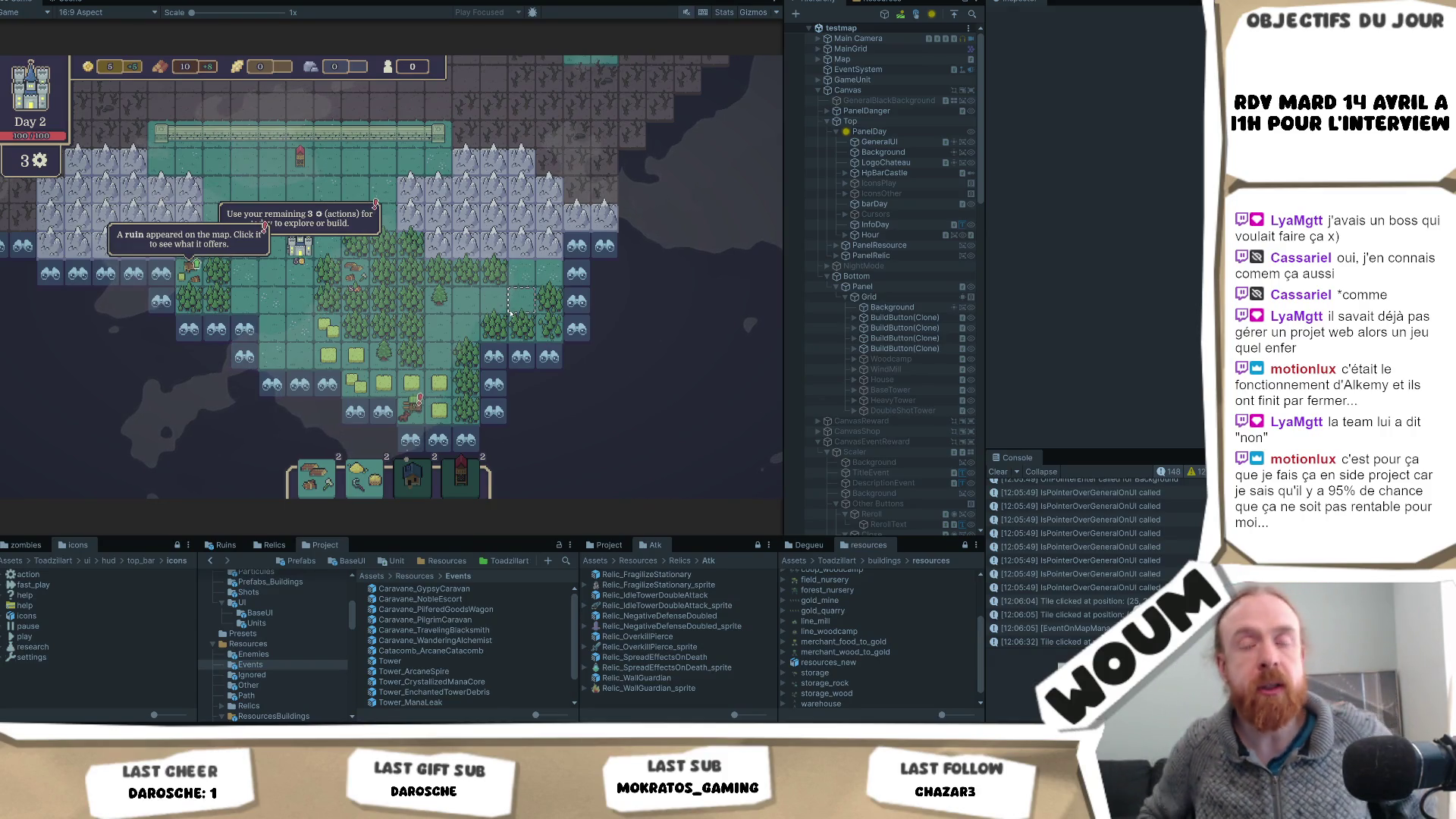
mouse_move(503, 339)
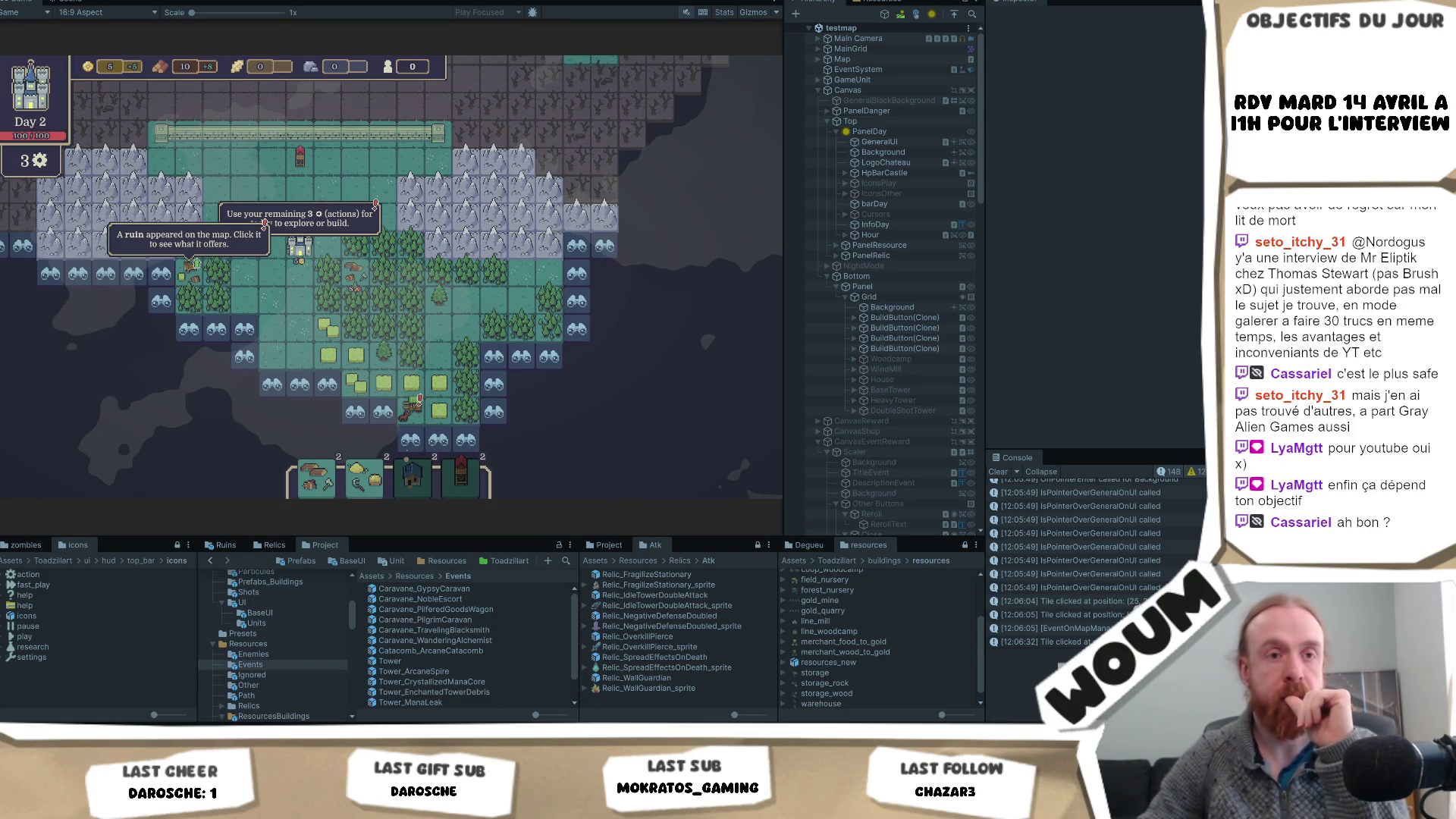
click(534, 351)
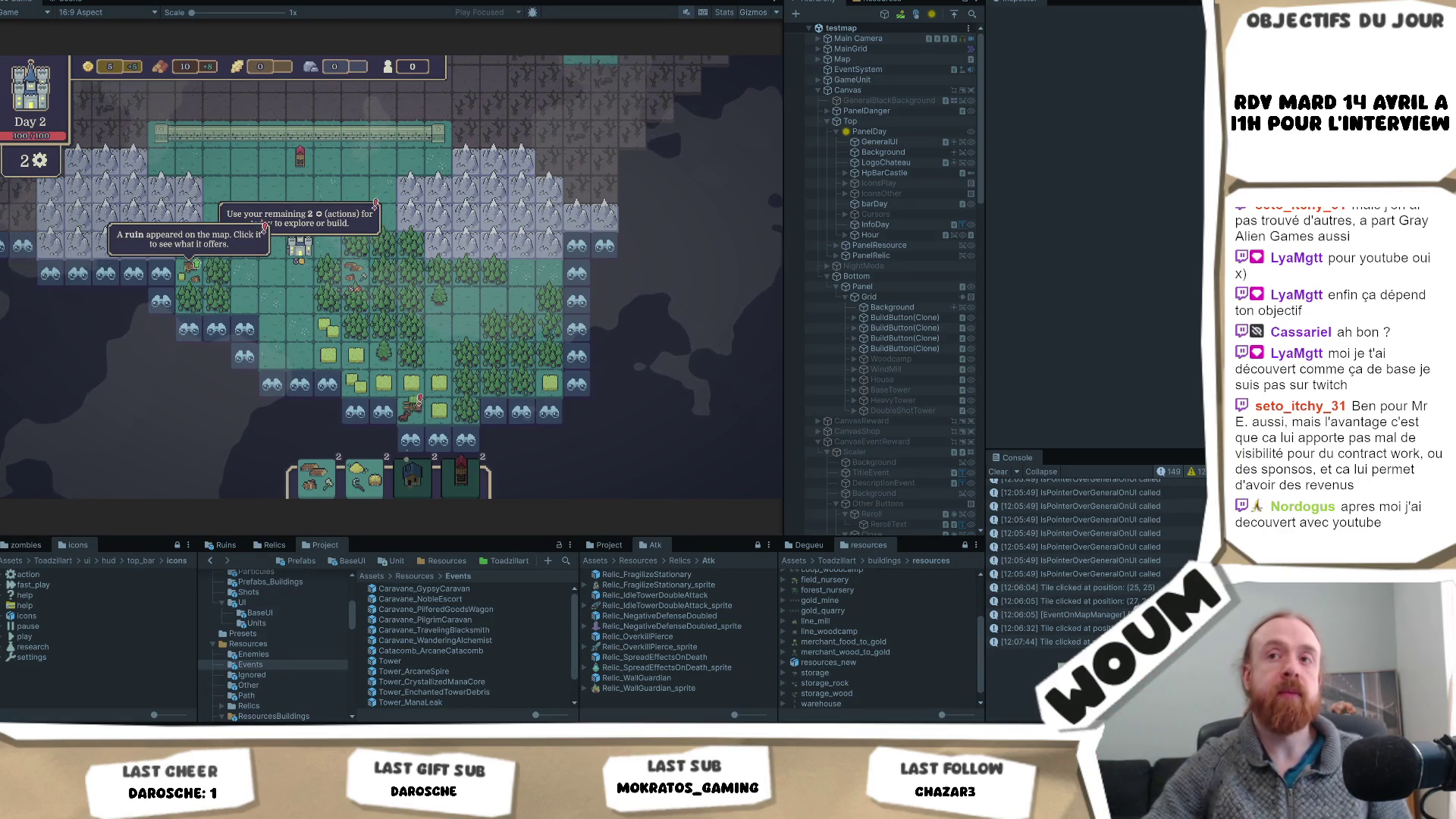
drag(475, 315, 487, 312)
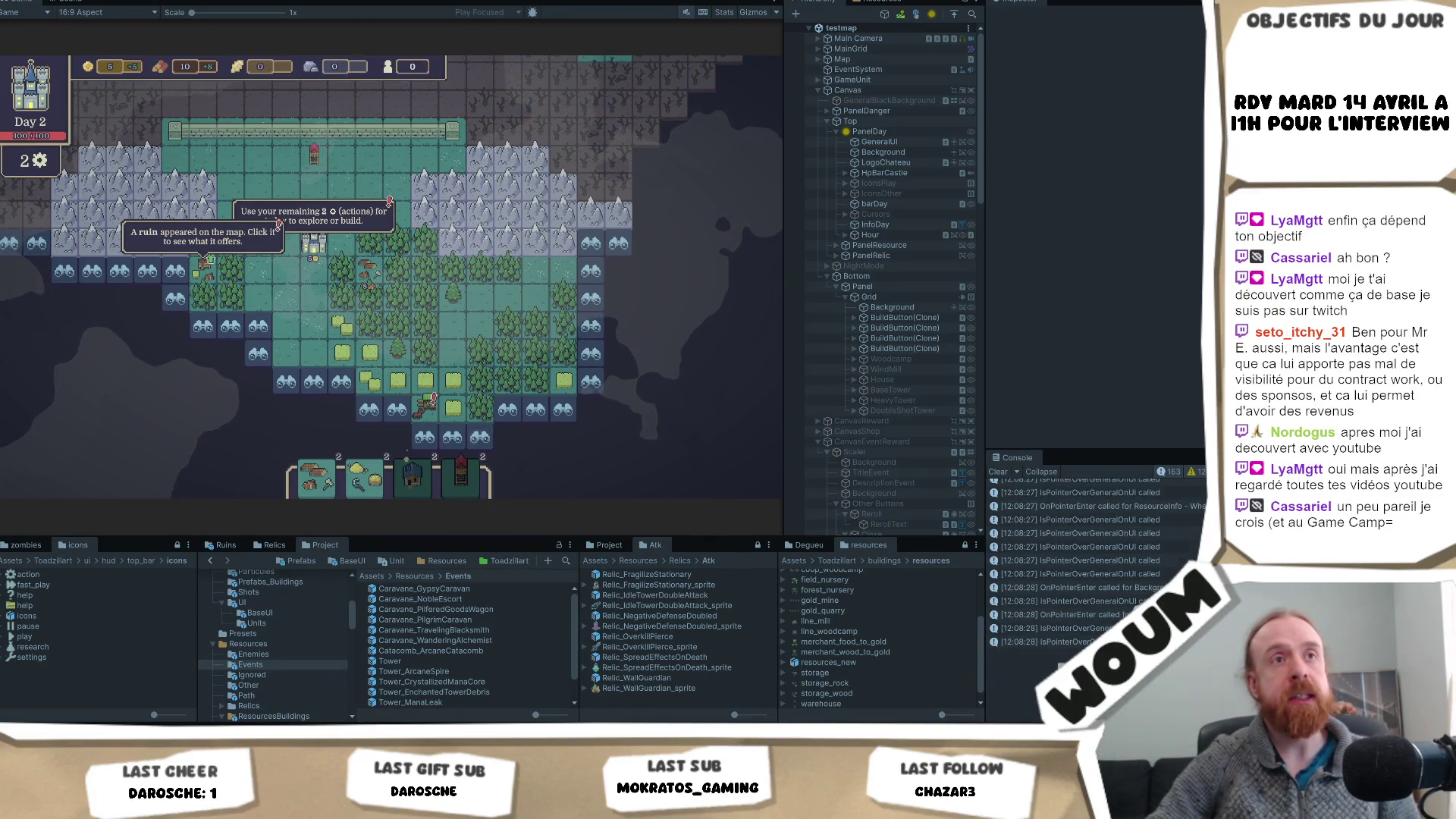
mouse_move(395, 353)
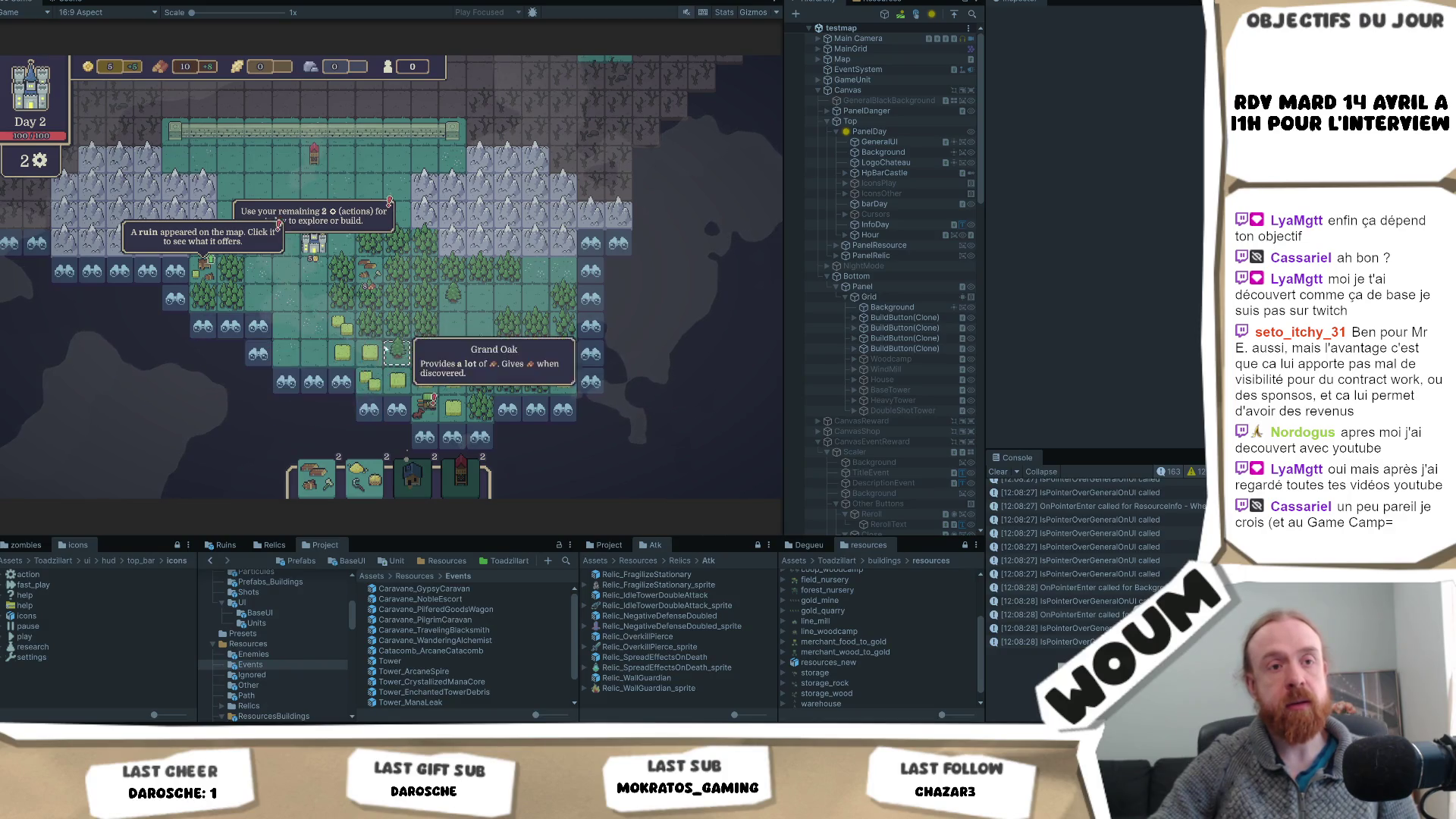
mouse_move(537, 342)
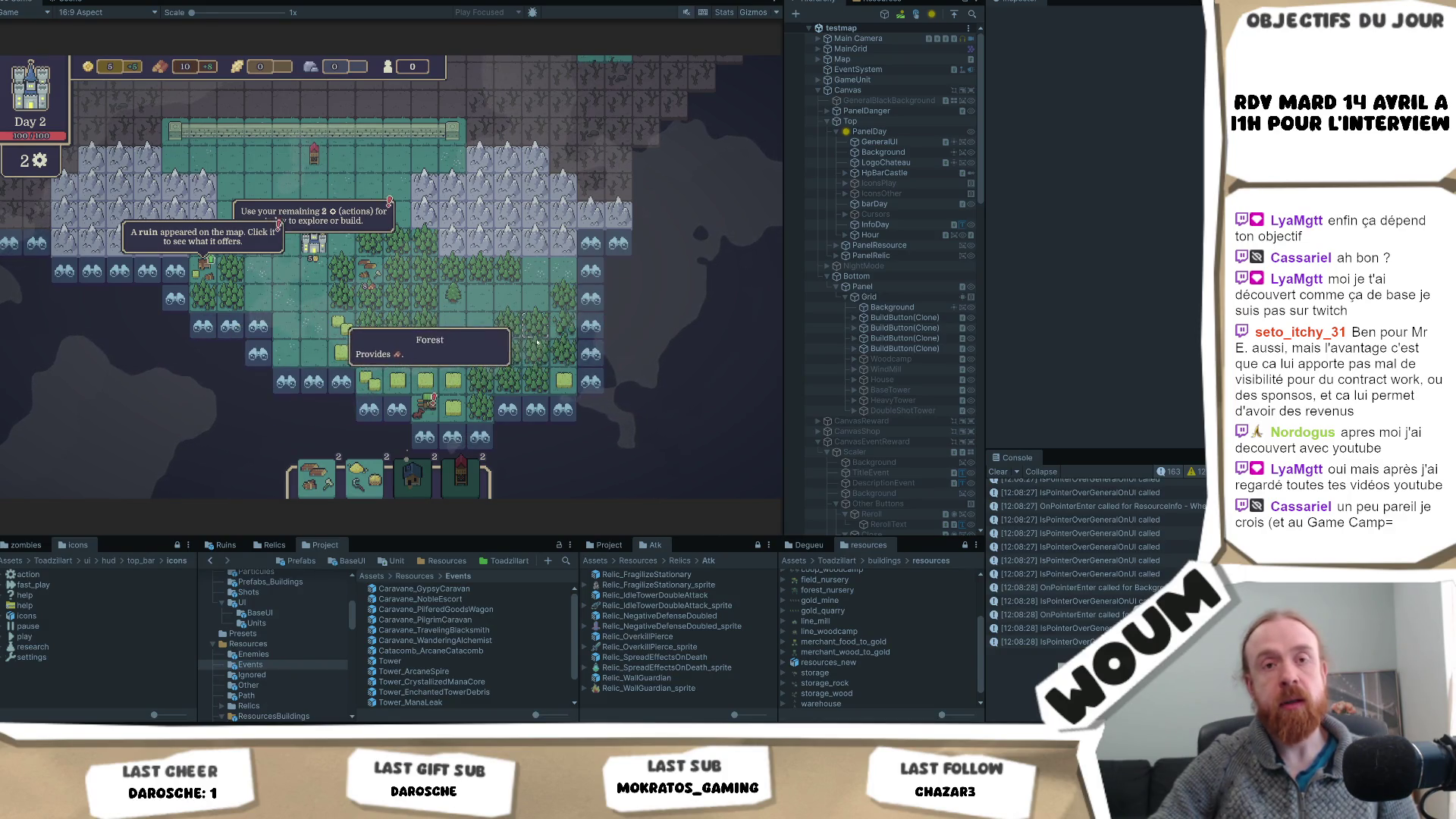
click(487, 354)
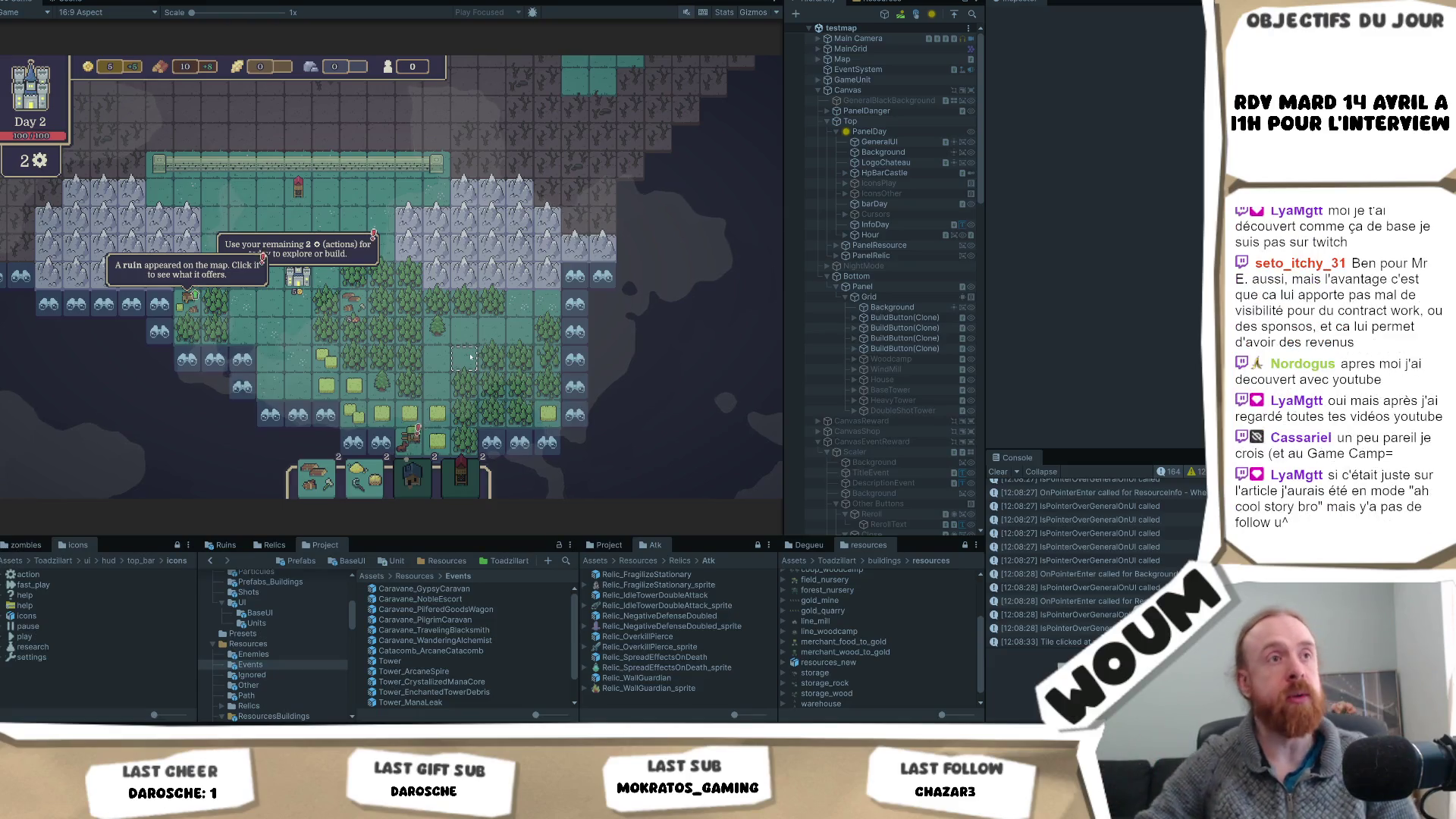
mouse_move(416, 369)
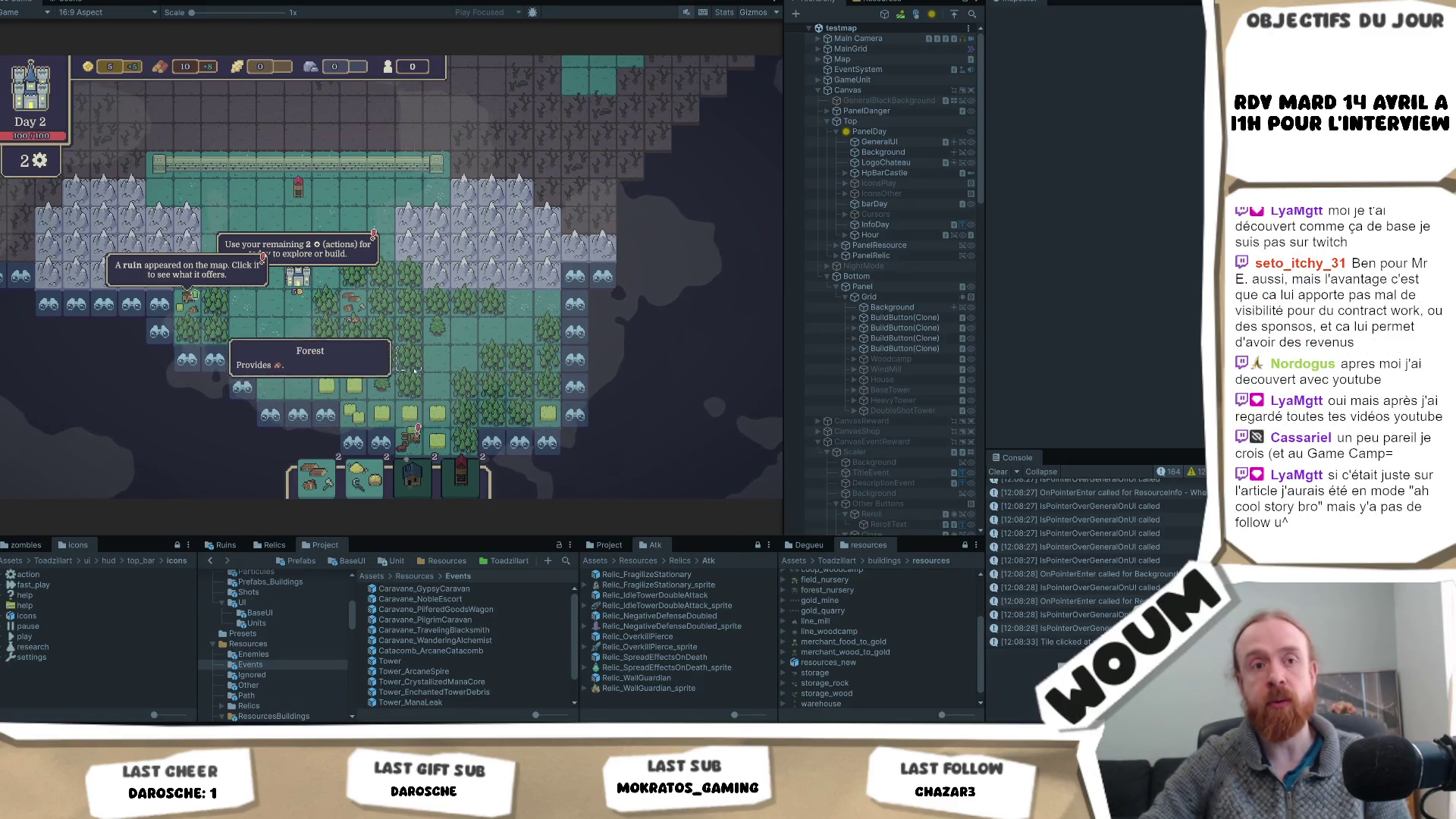
mouse_move(469, 276)
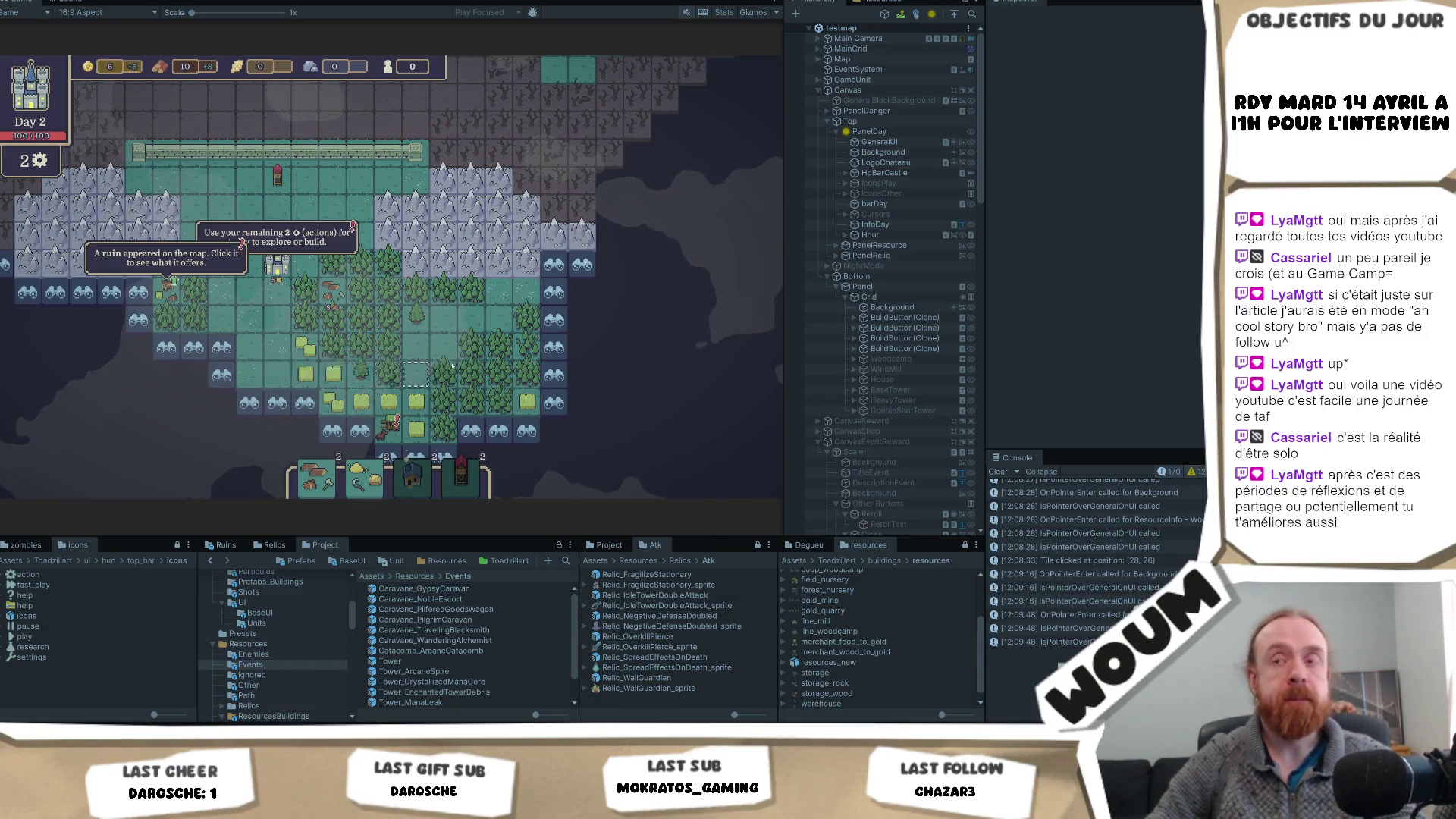
click(448, 344)
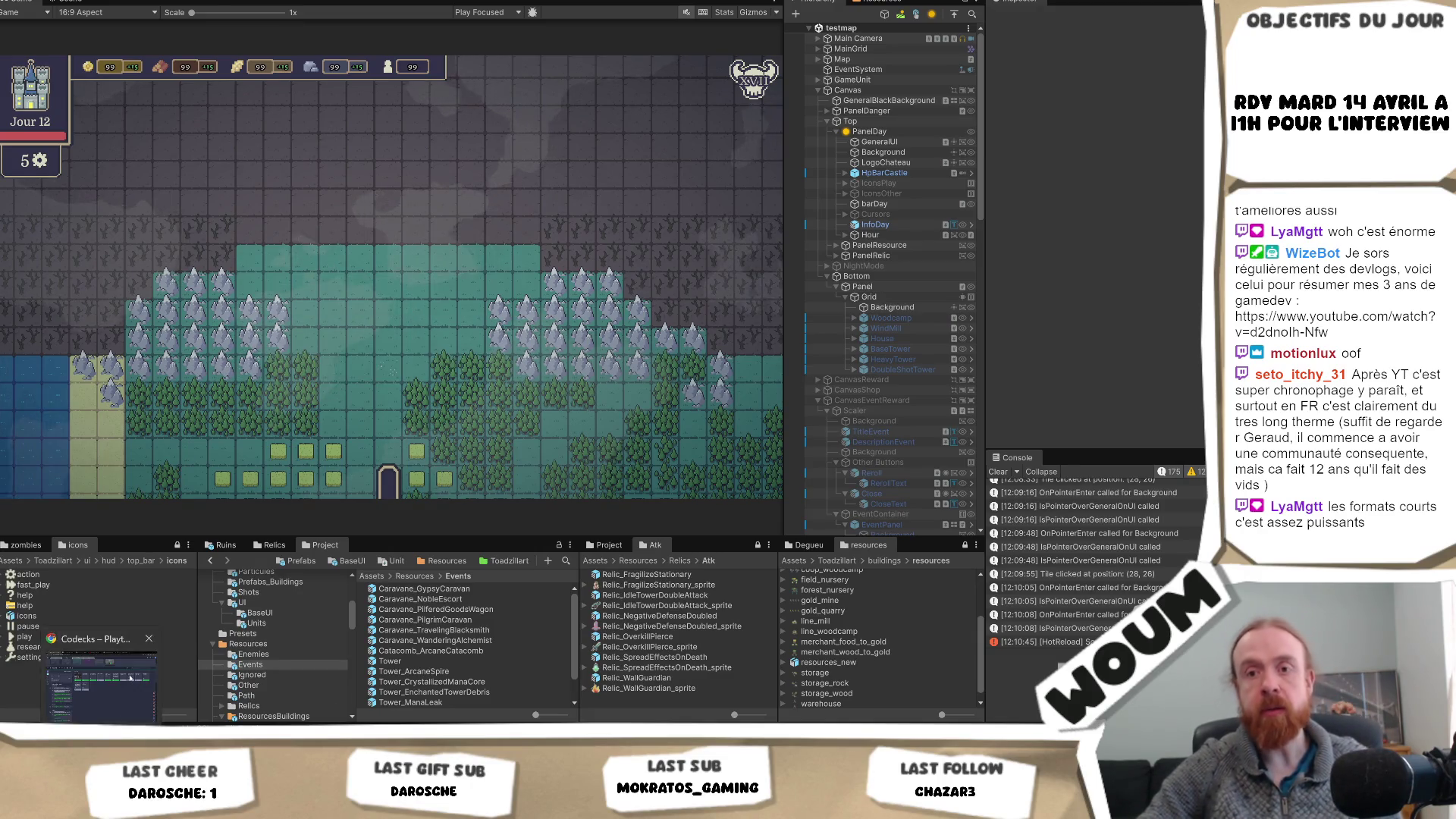
- Switch from the Day 12 Unity playtest over to the Codecks task board
key(alt+Tab)
key(alt+Tab)
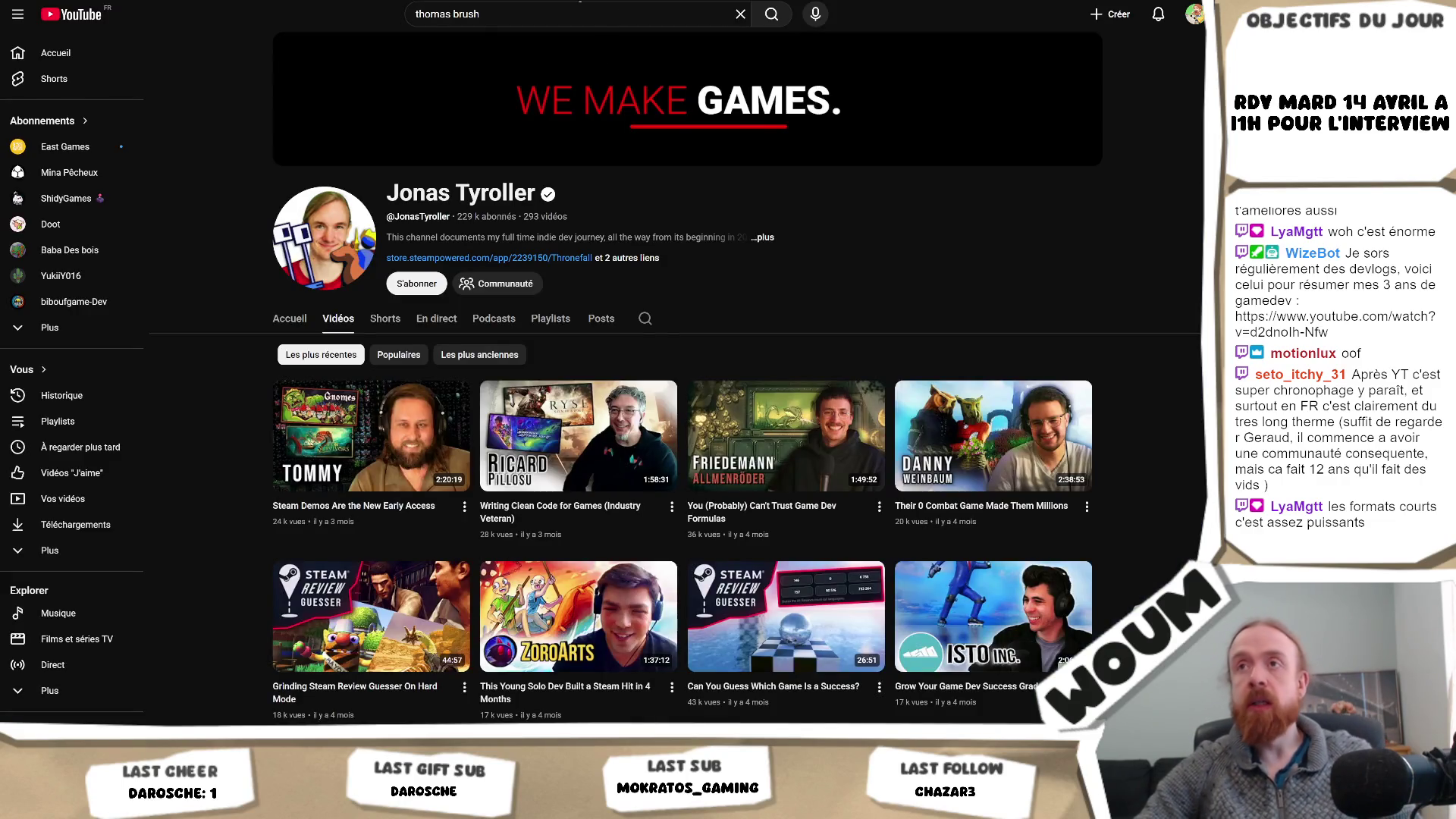
- Search YouTube for 'geraud' and open the channel's Videos tab sorted by most popular
key(slash)
text(g)
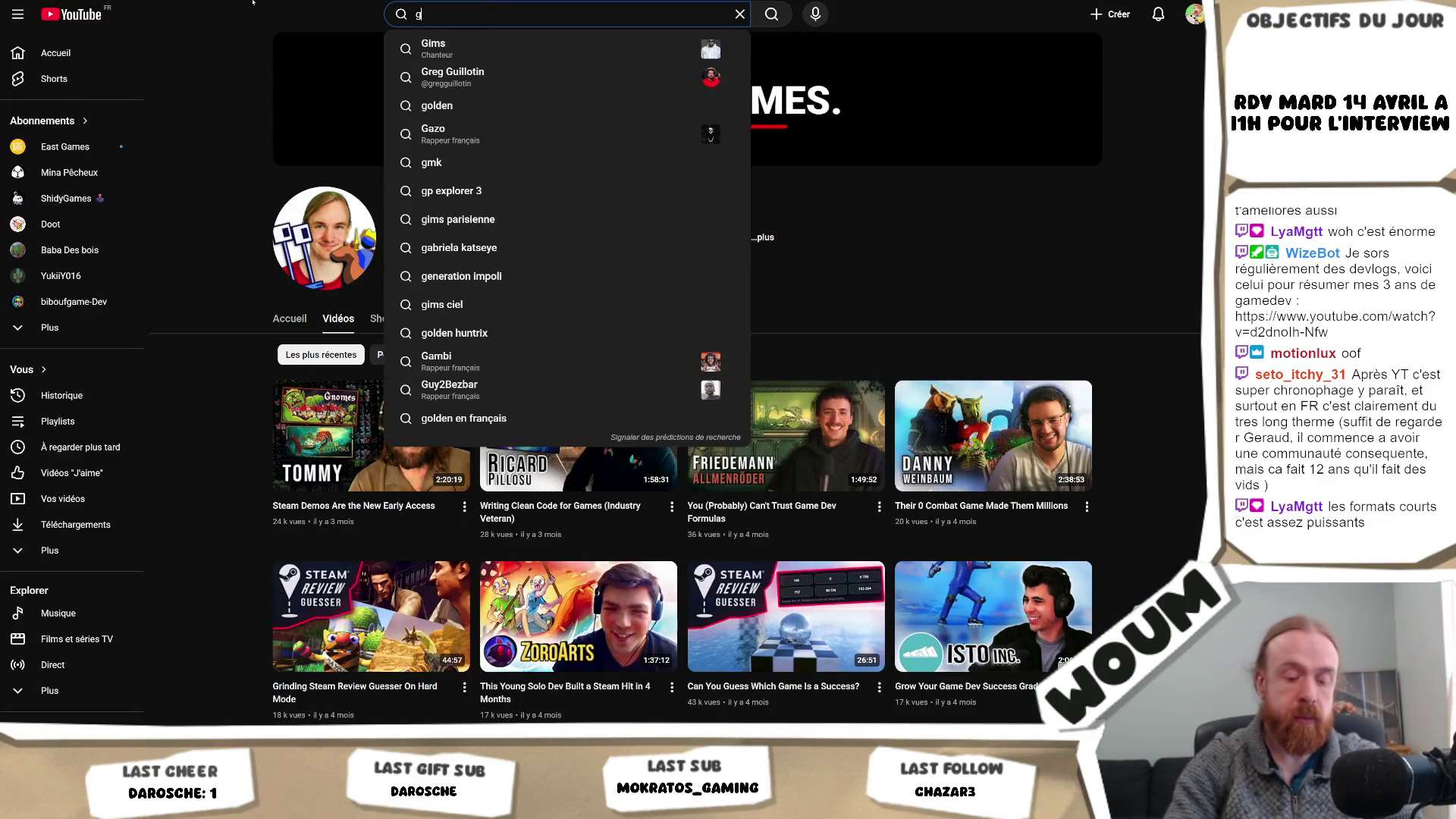
text(eraud)
key(Down)
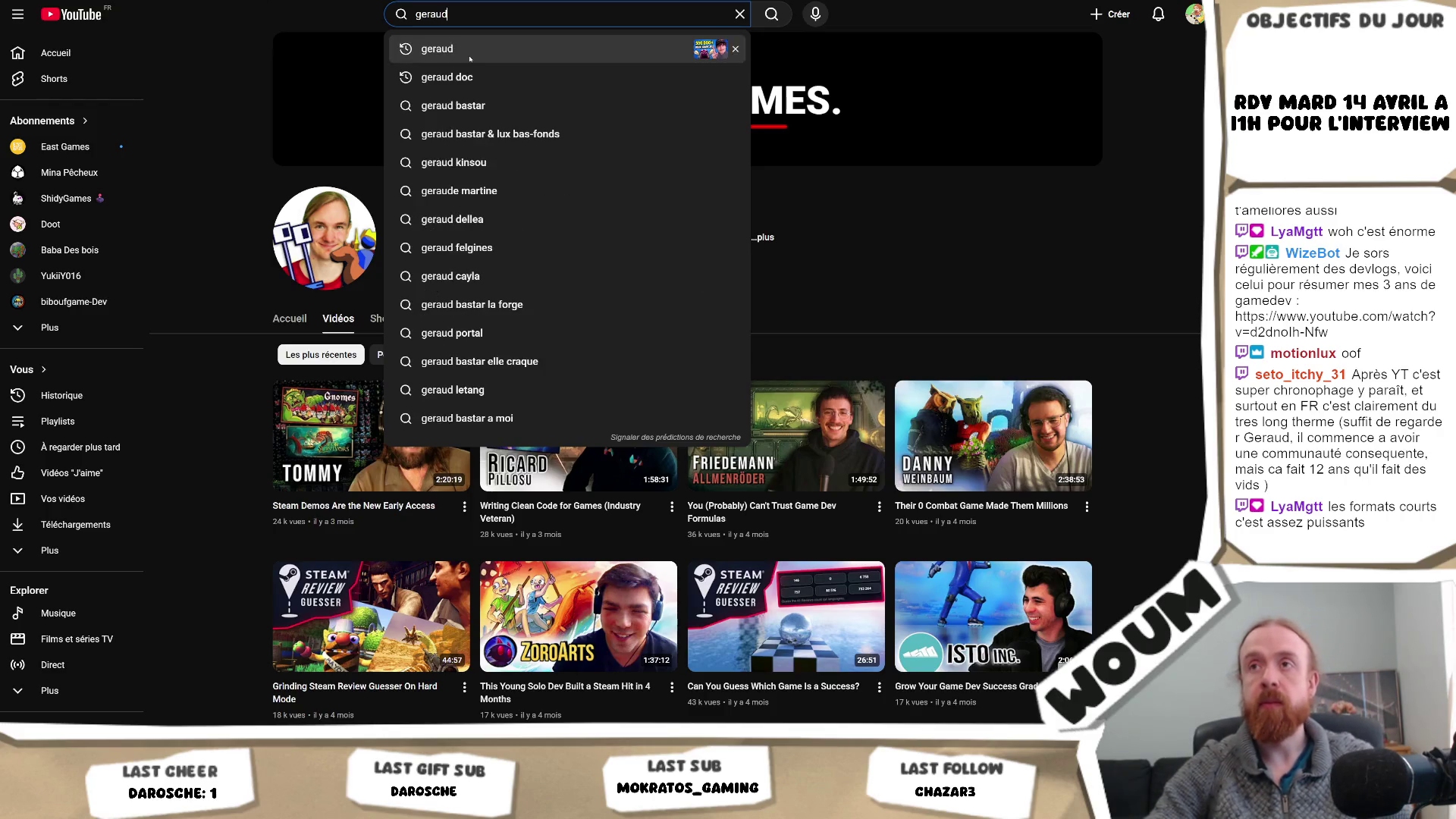
key(Return)
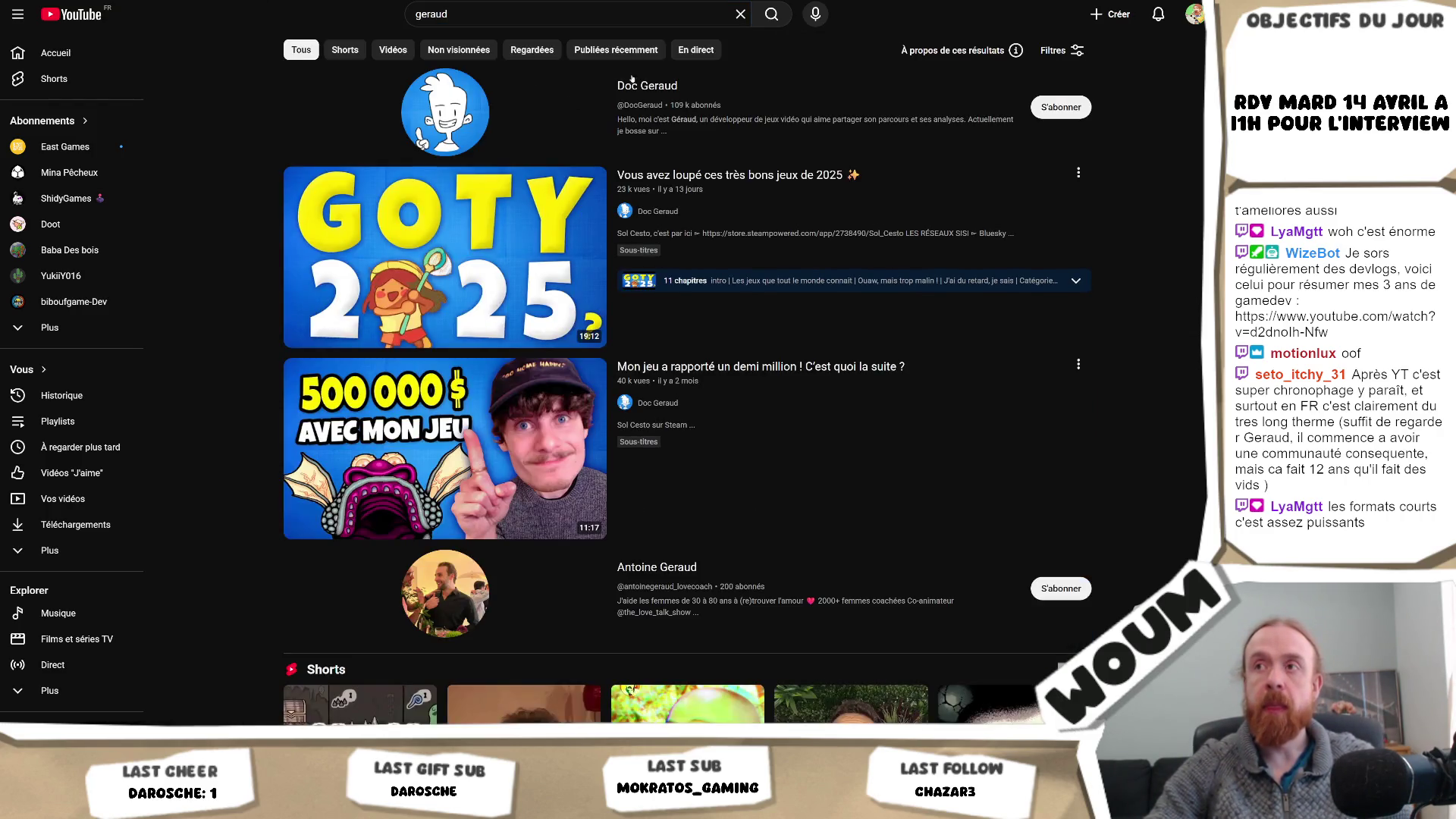
click(652, 210)
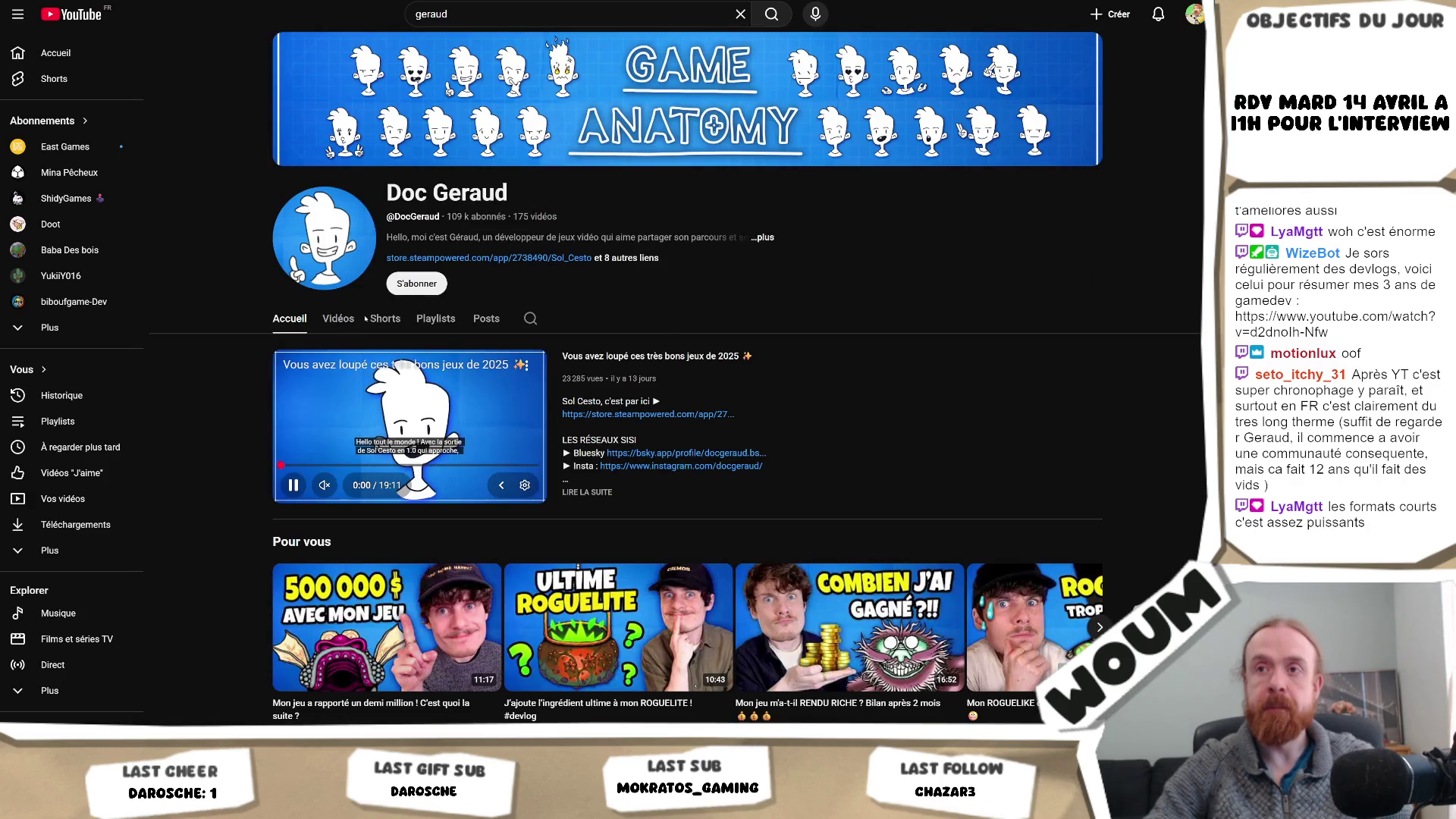
click(338, 319)
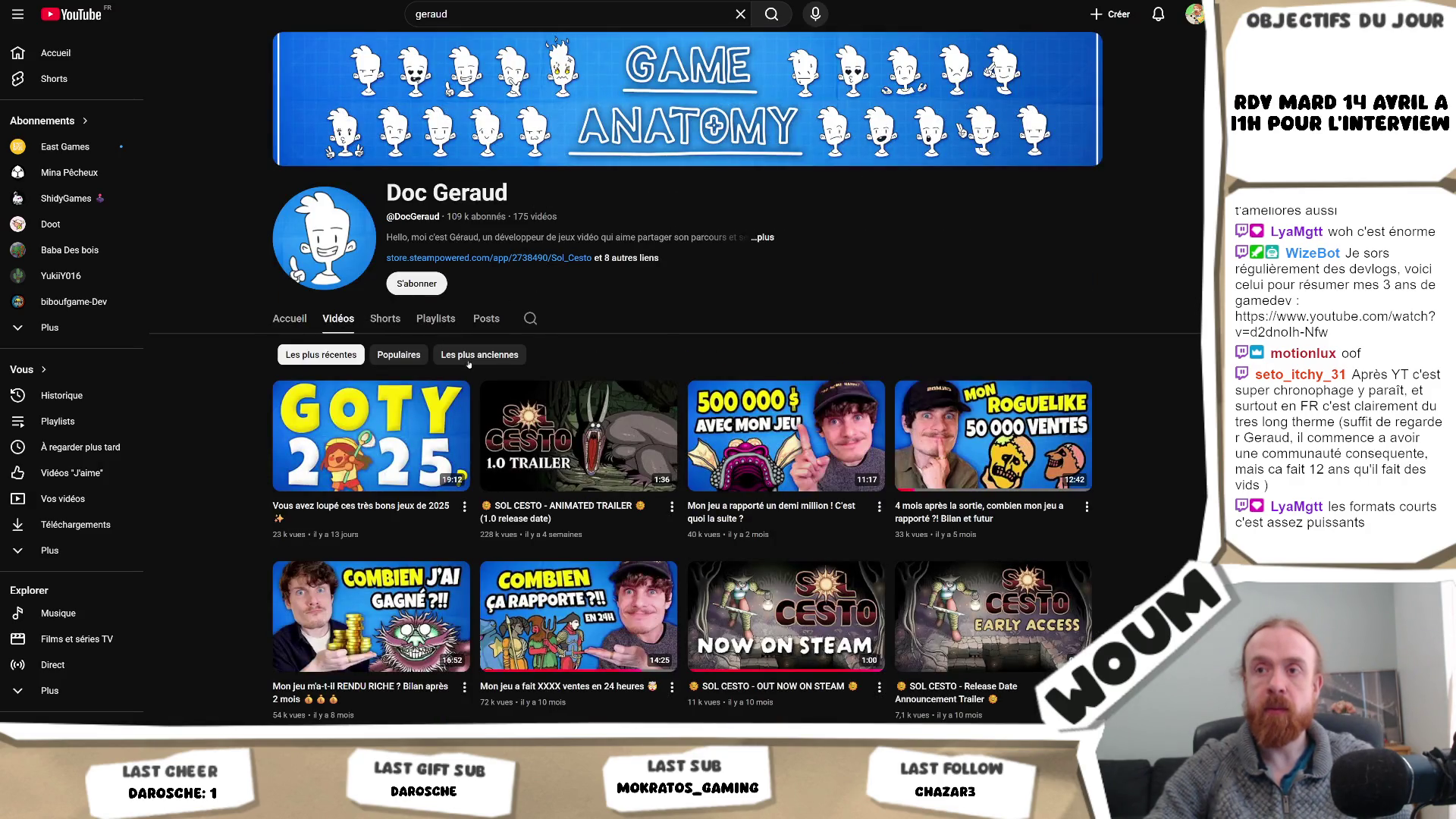
click(398, 355)
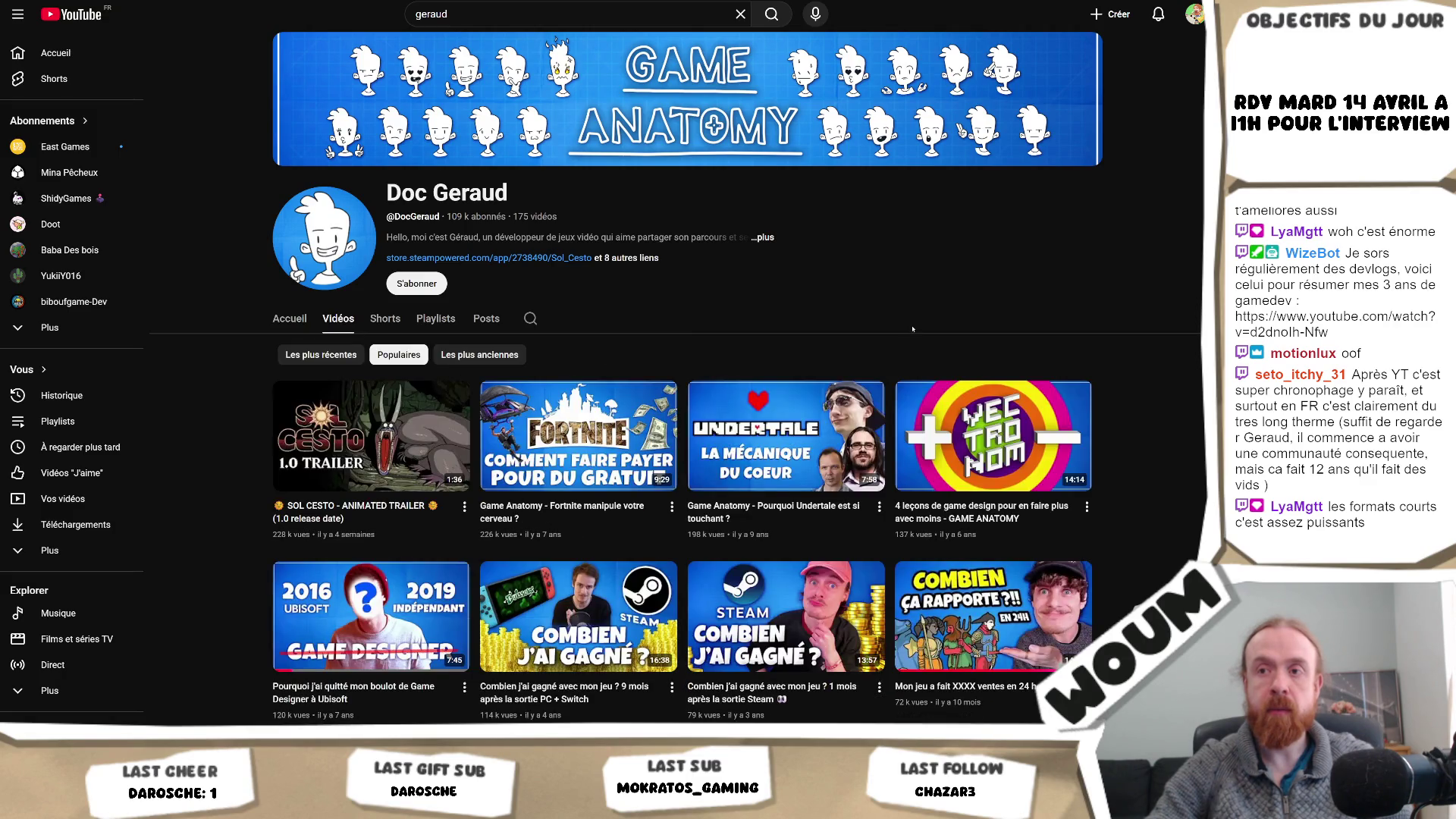
scroll(912, 328, down, 1)
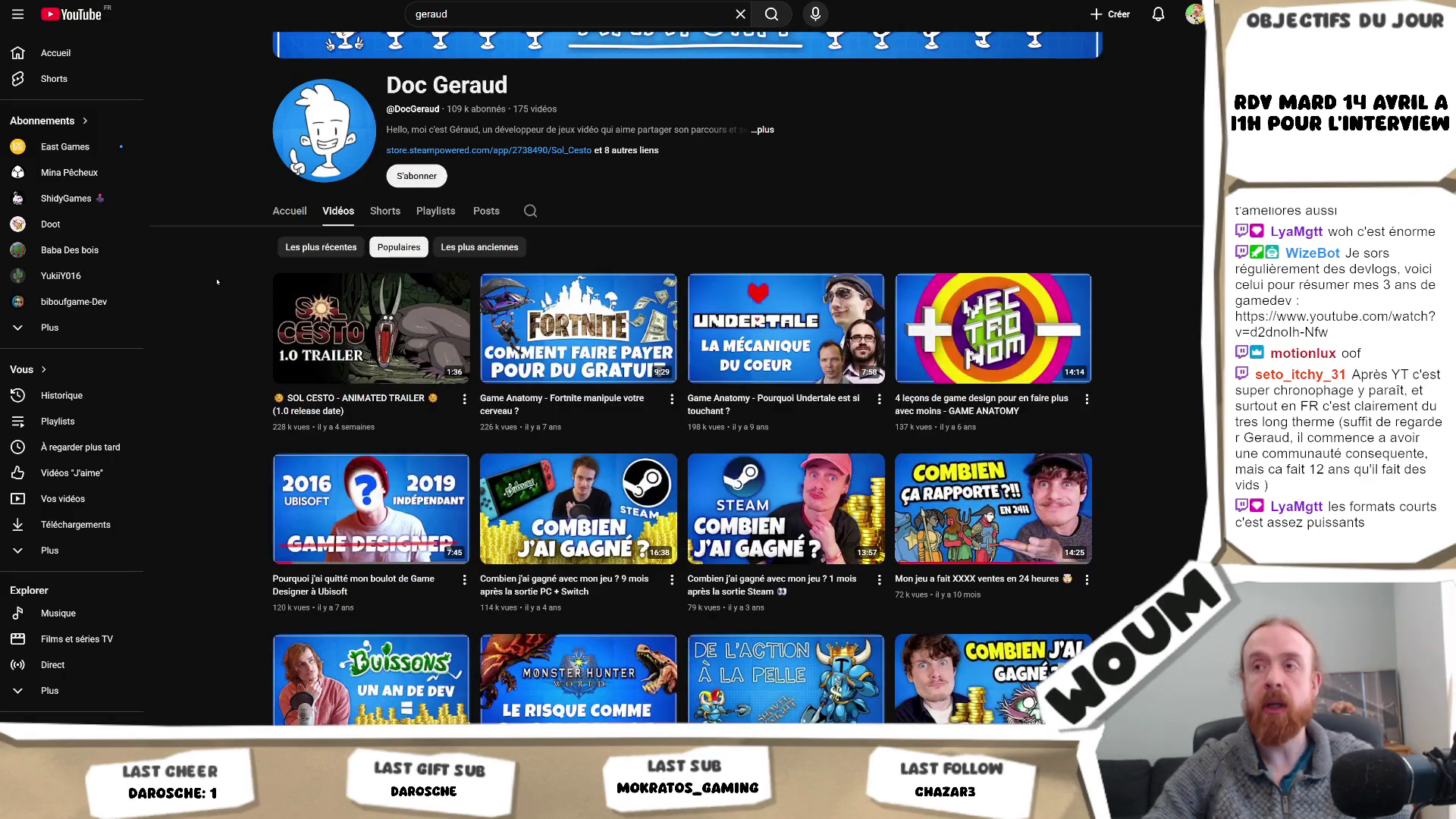
scroll(791, 213, down, 1)
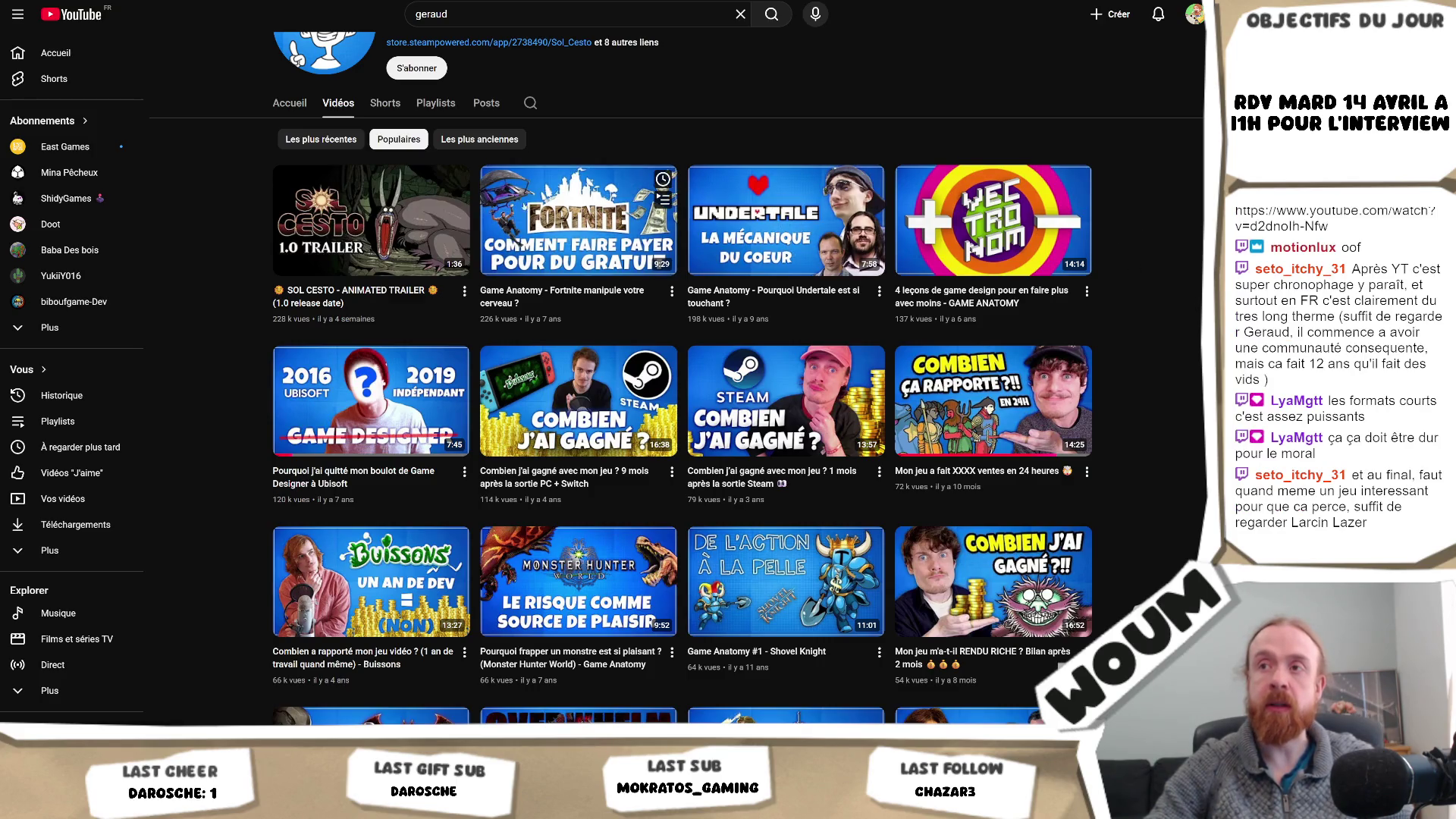
scroll(254, 392, down, 1)
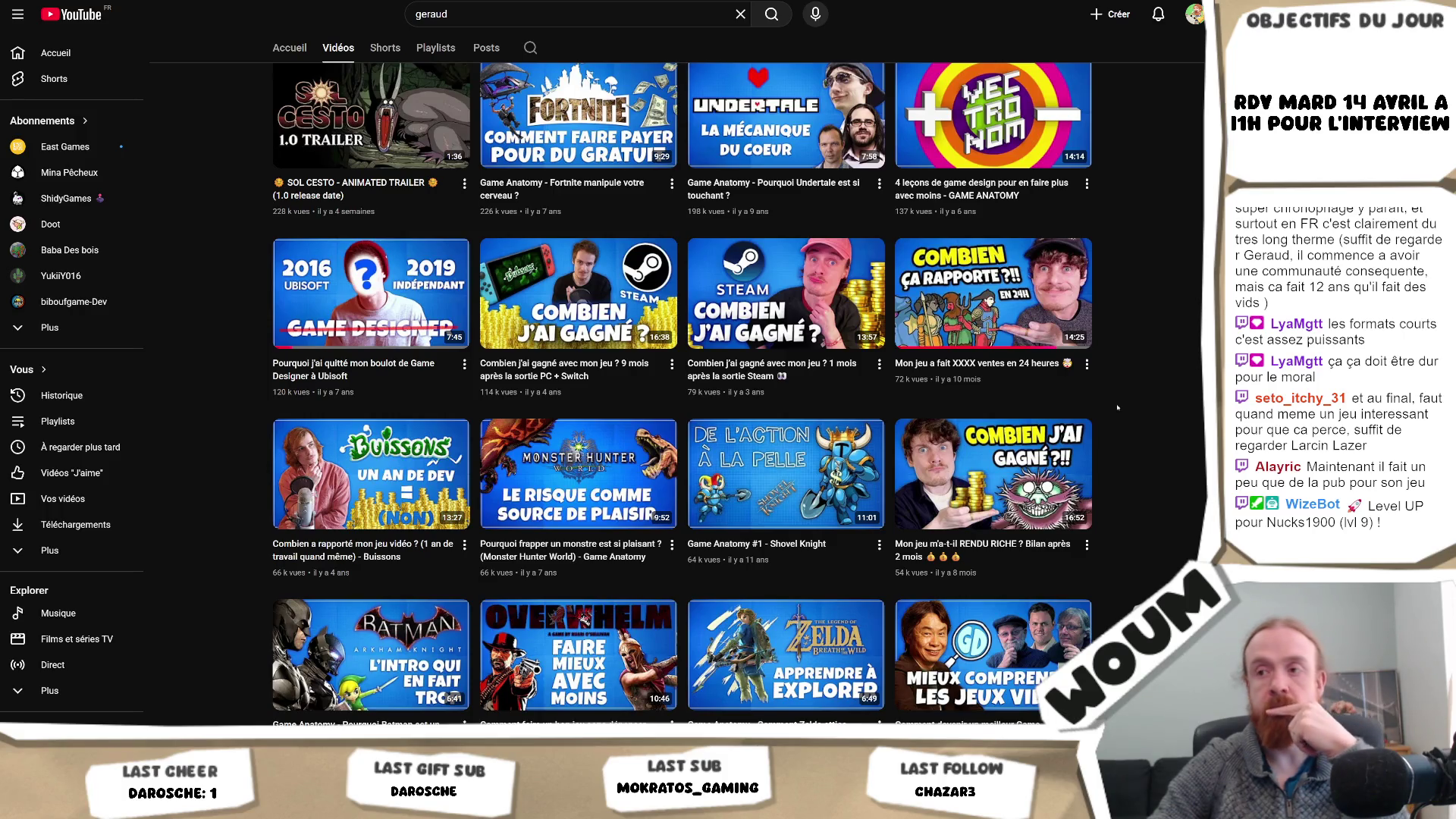
scroll(1116, 407, down, 3)
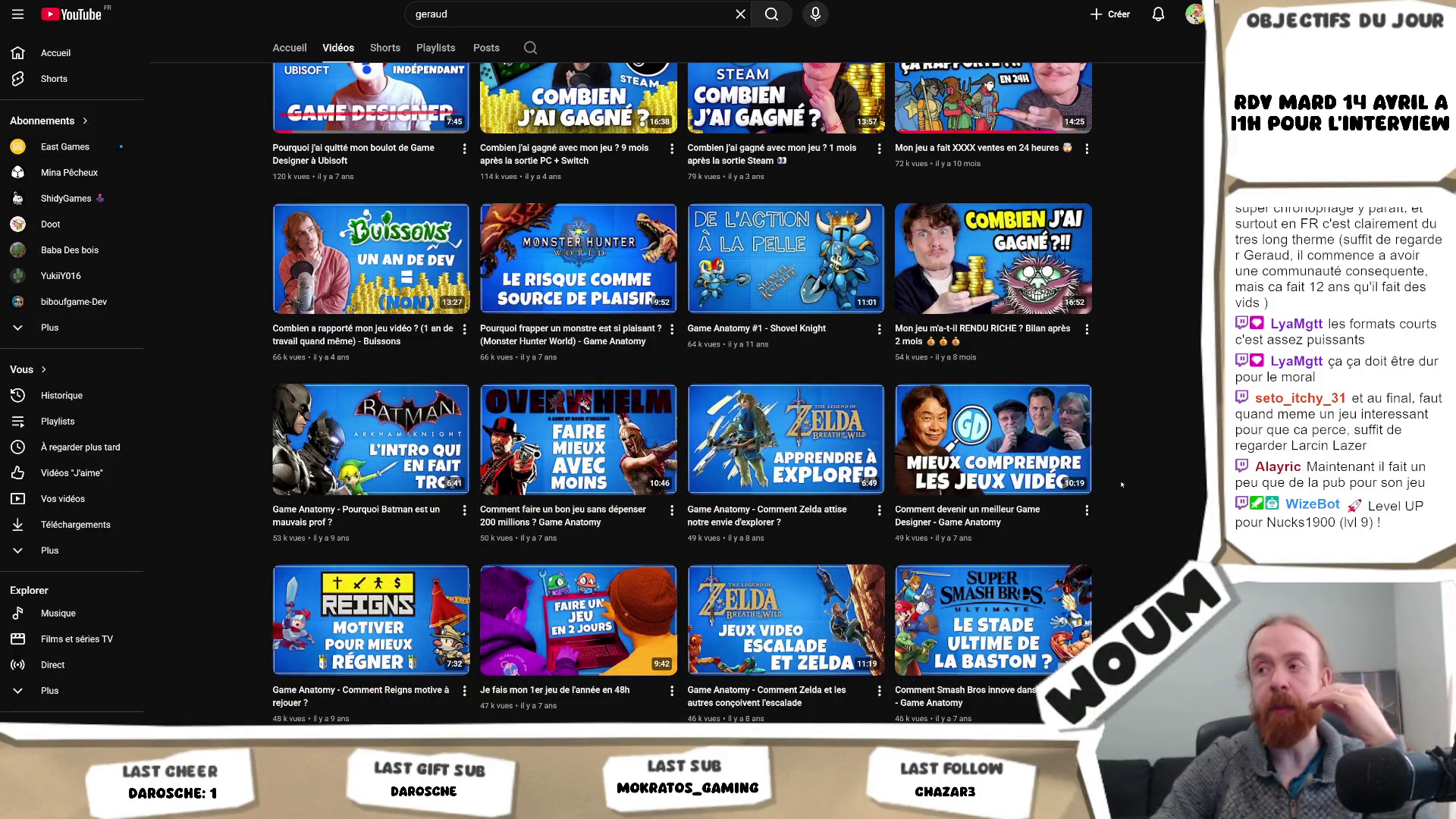
scroll(1121, 483, down, 2)
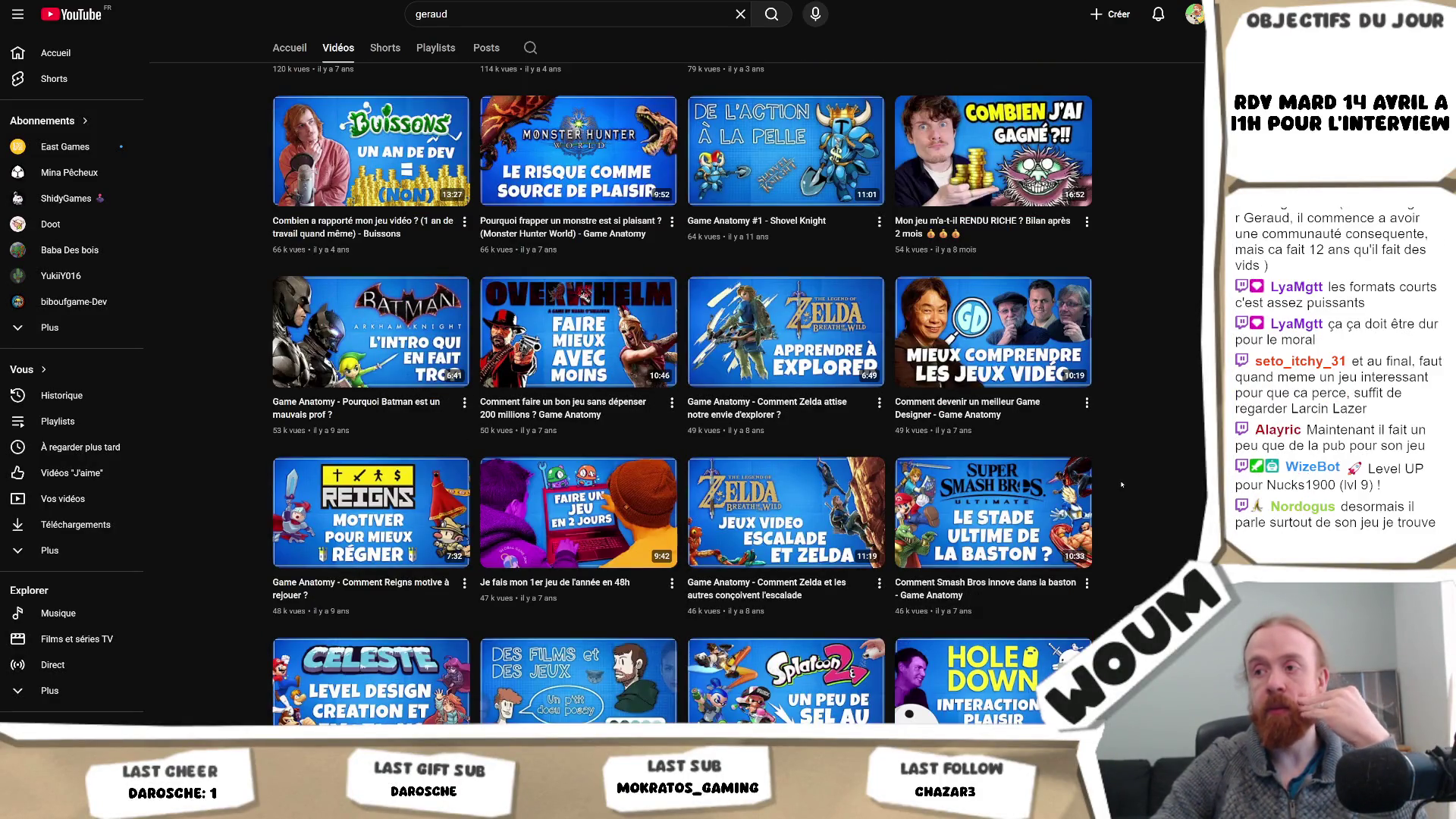
scroll(1122, 484, down, 2)
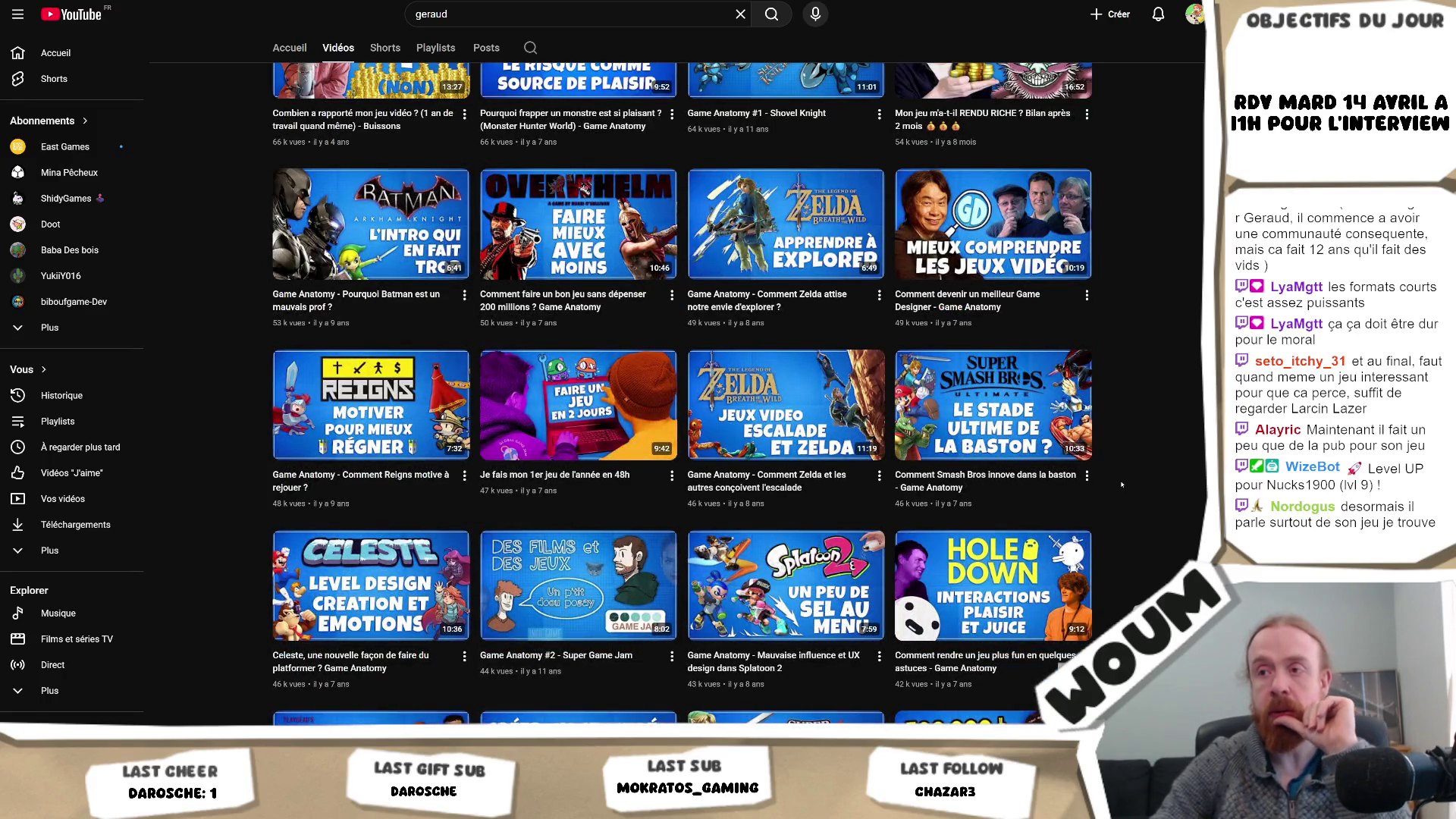
scroll(1121, 483, down, 2)
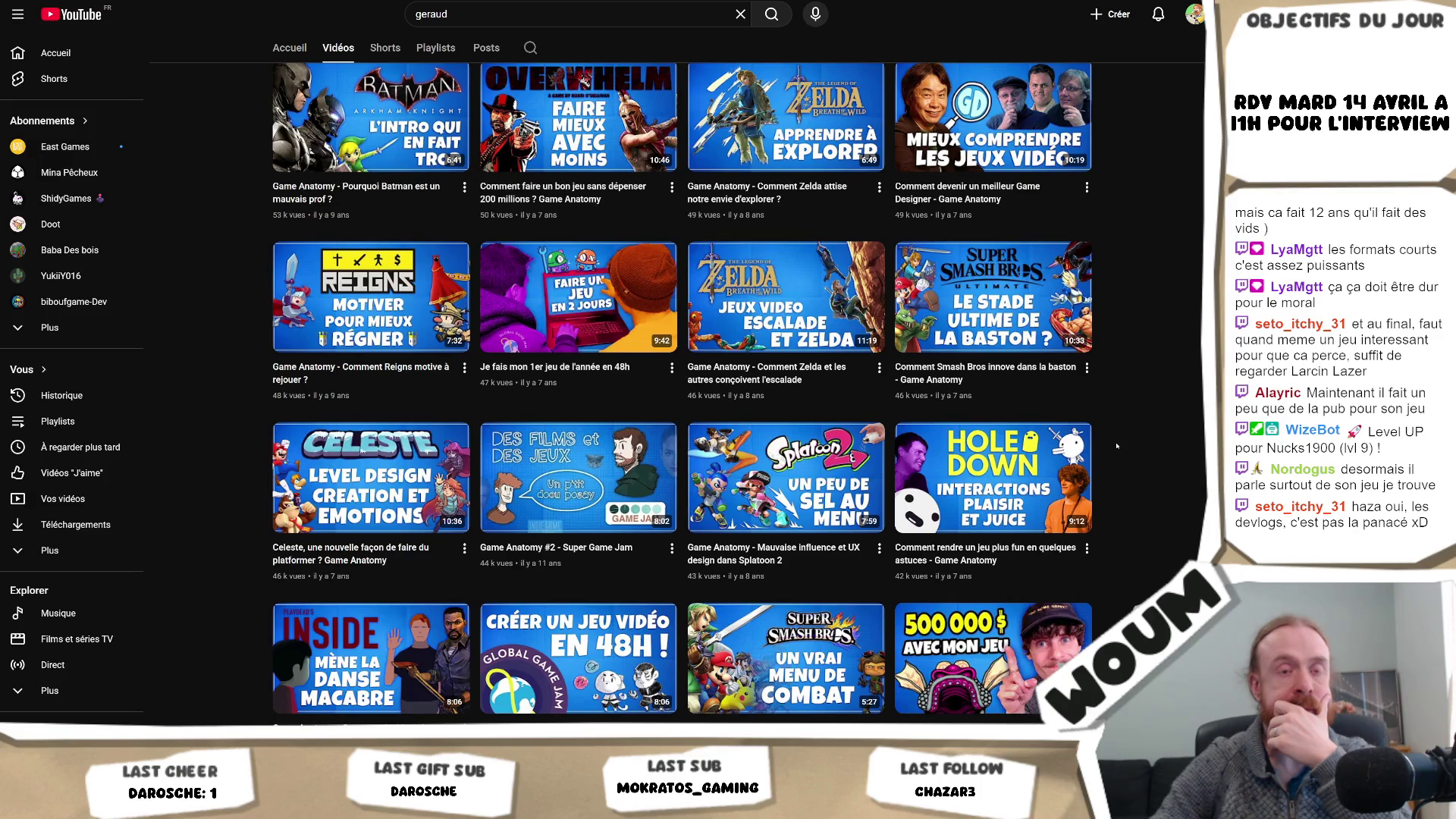
scroll(1116, 446, down, 1)
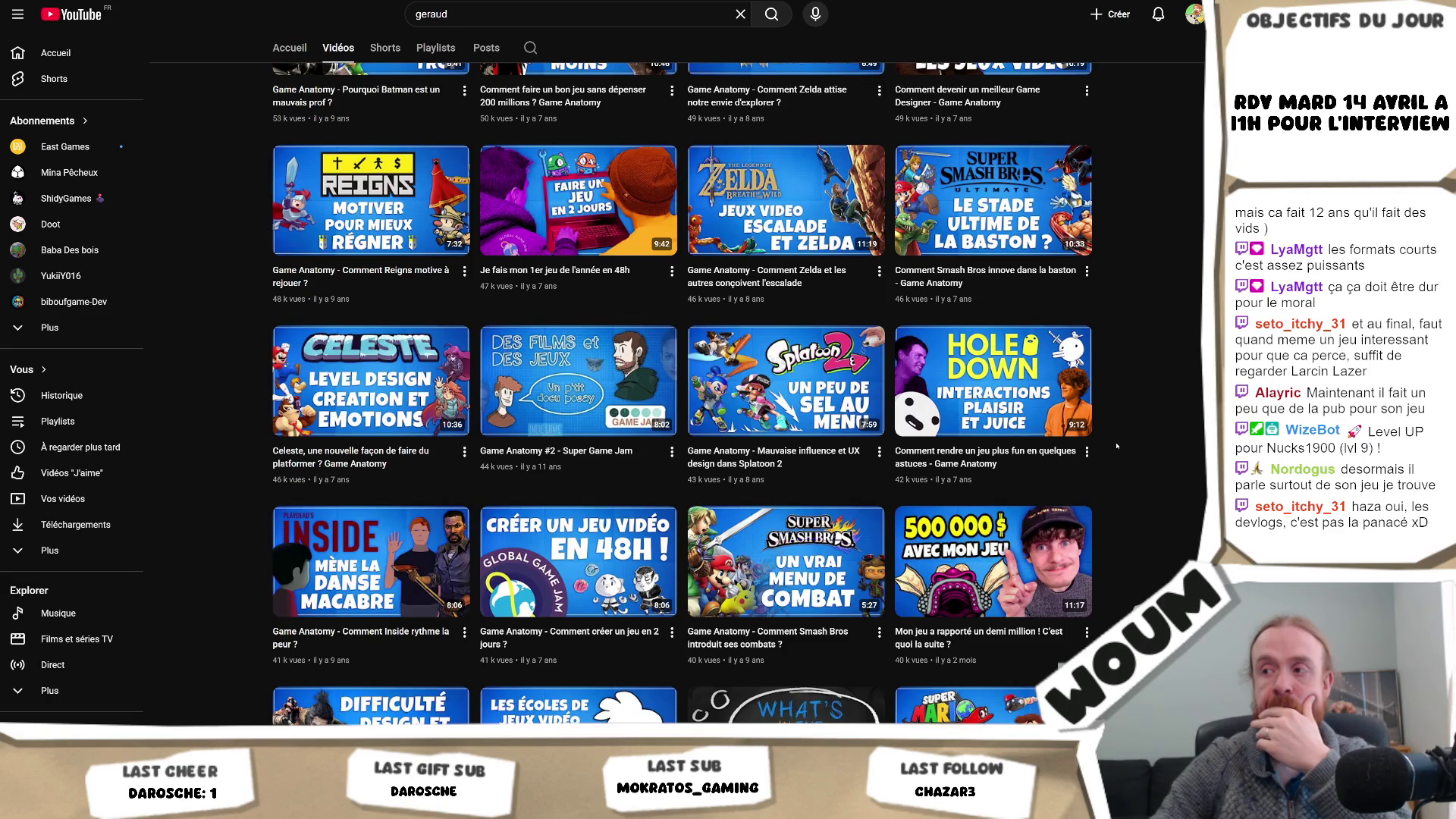
scroll(1116, 446, down, 1)
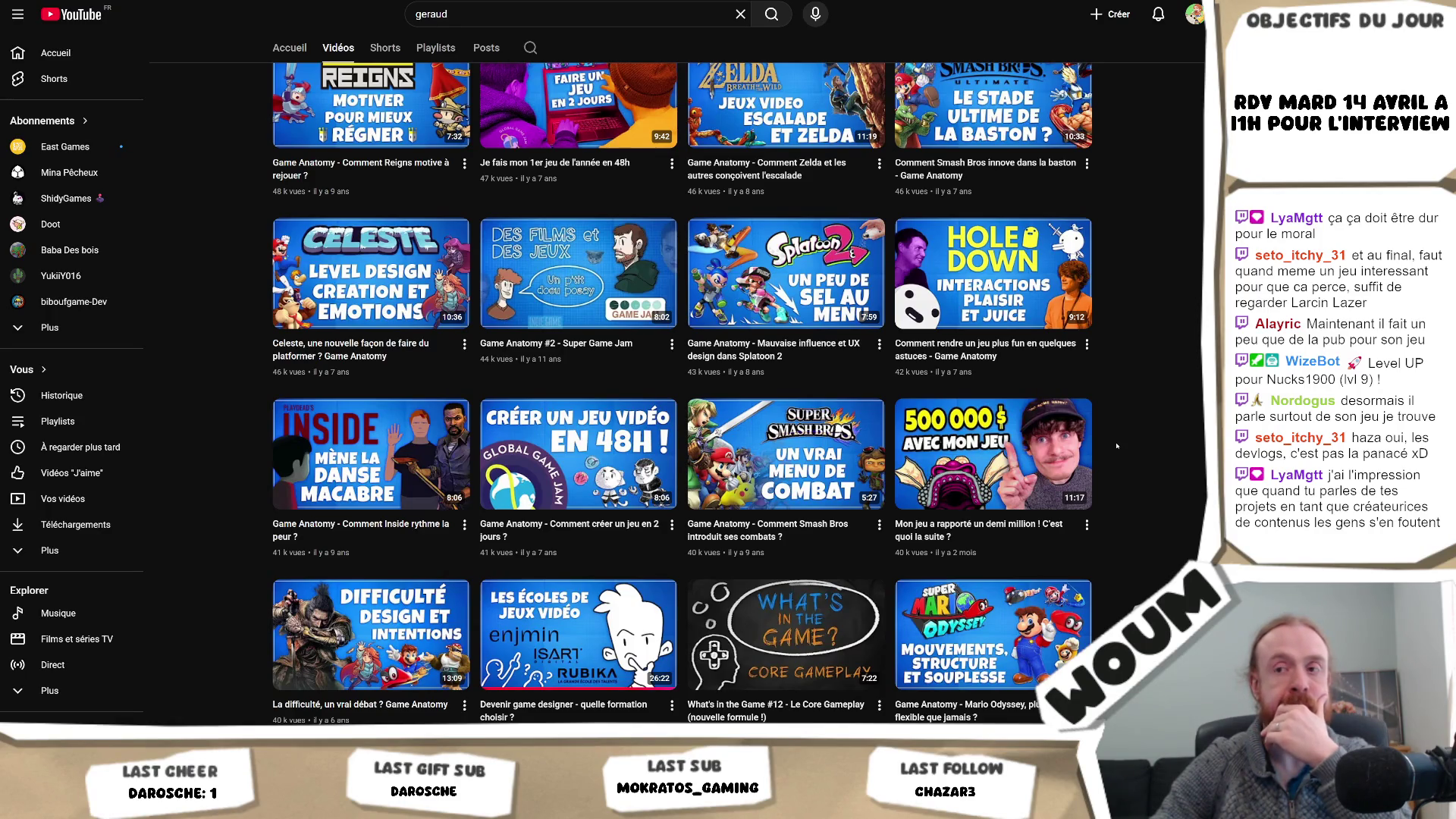
scroll(1116, 446, down, 1)
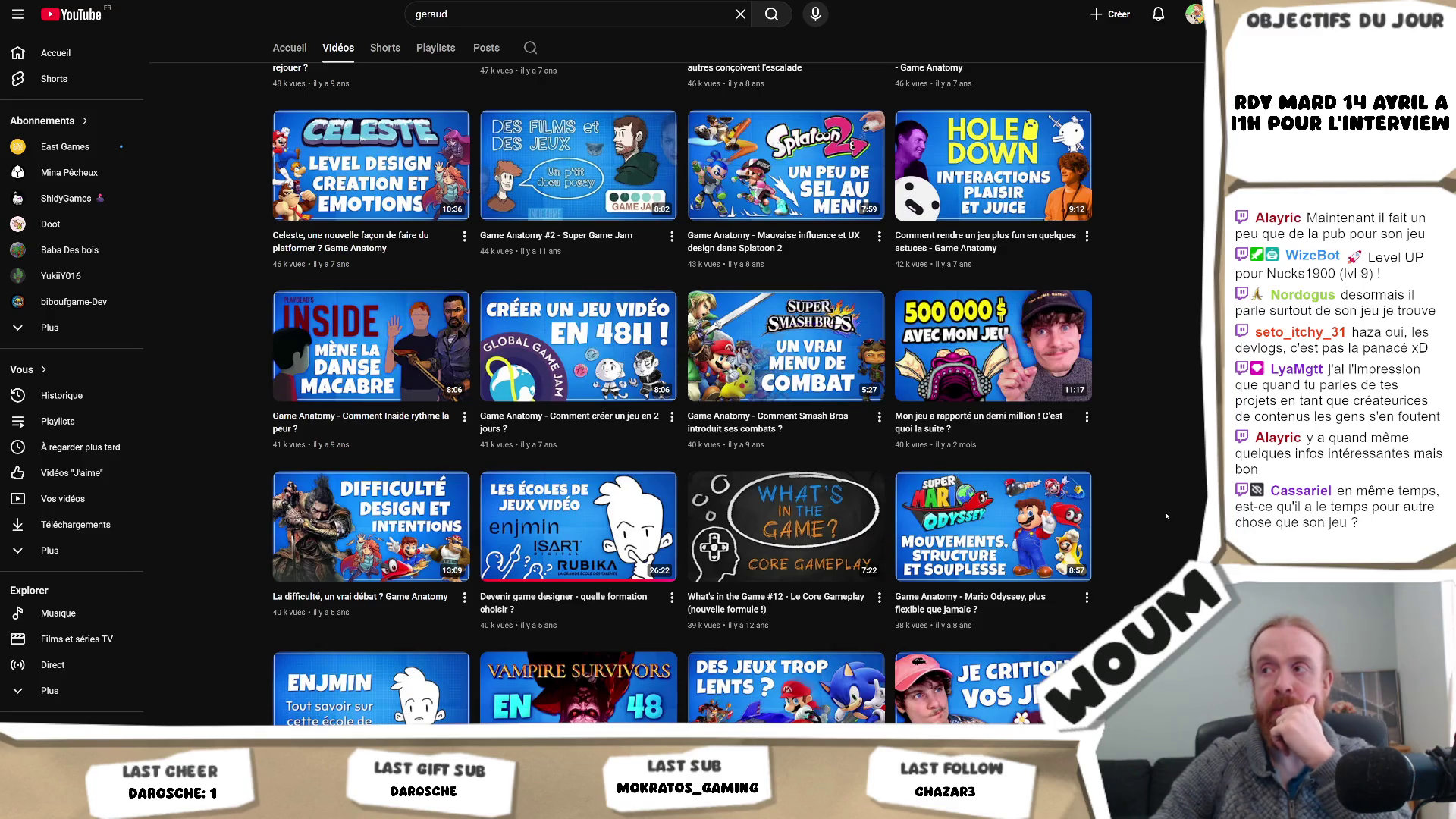
scroll(1166, 517, down, 1)
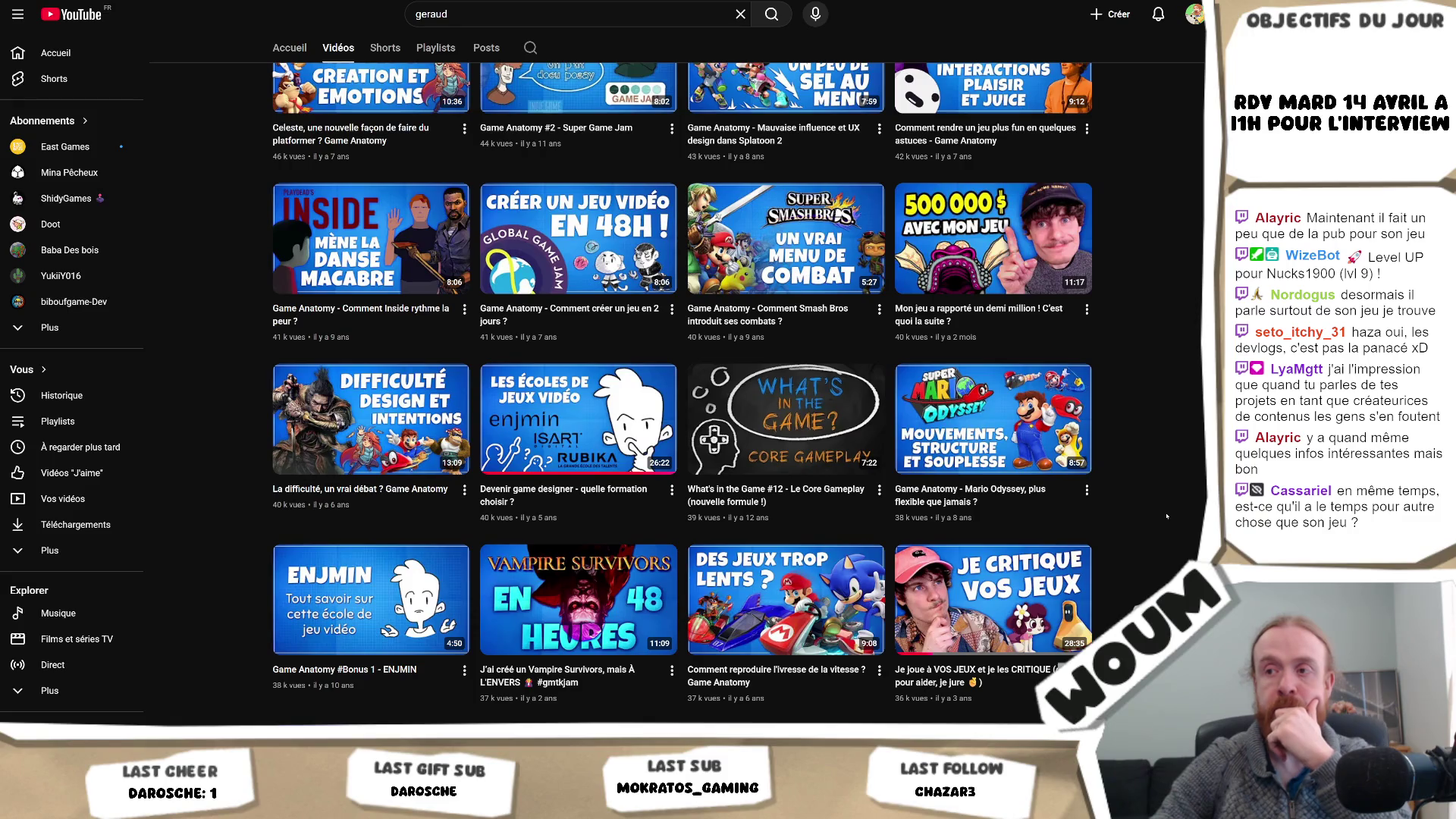
scroll(1166, 517, down, 1)
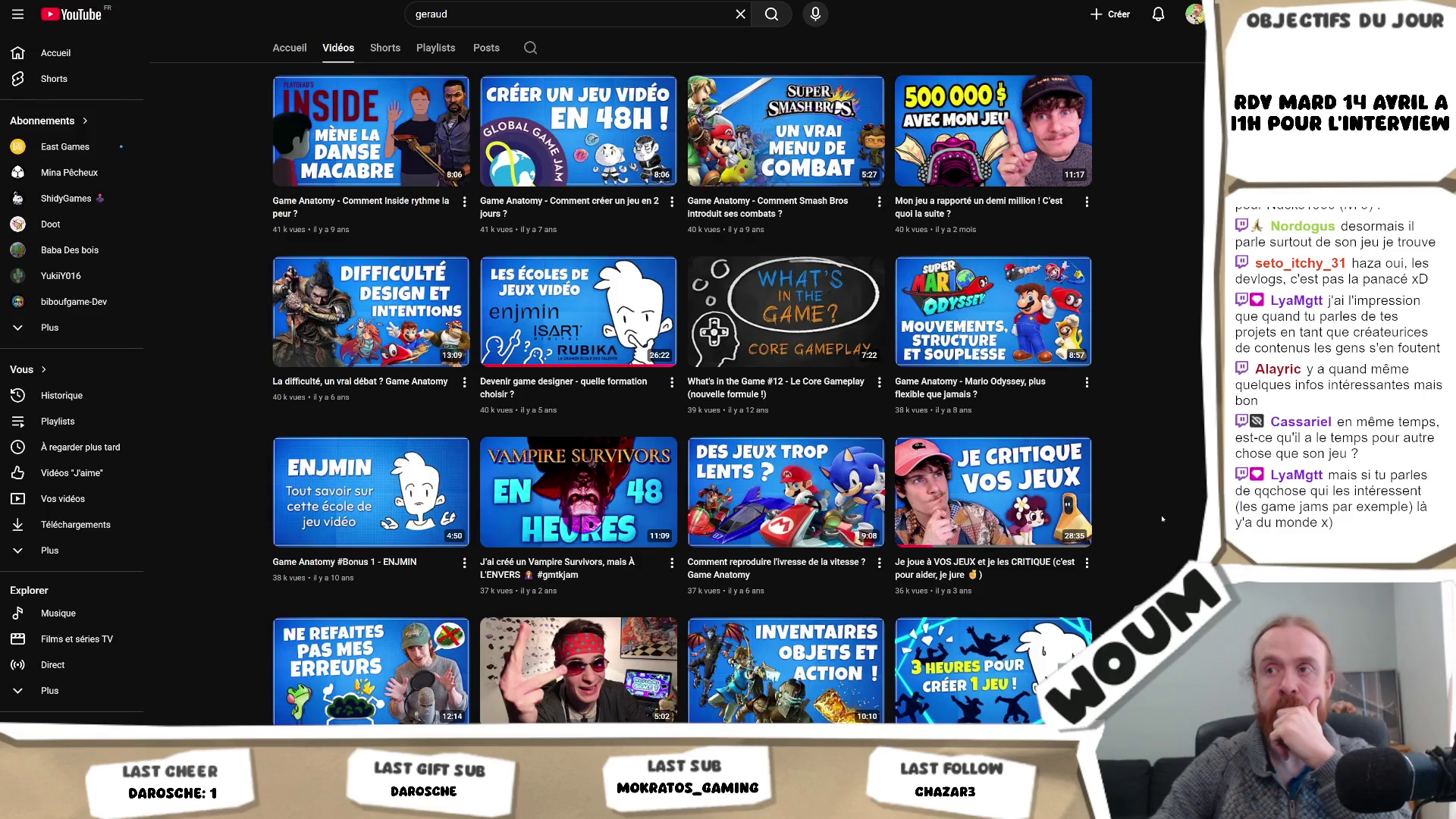
scroll(1163, 518, up, 12)
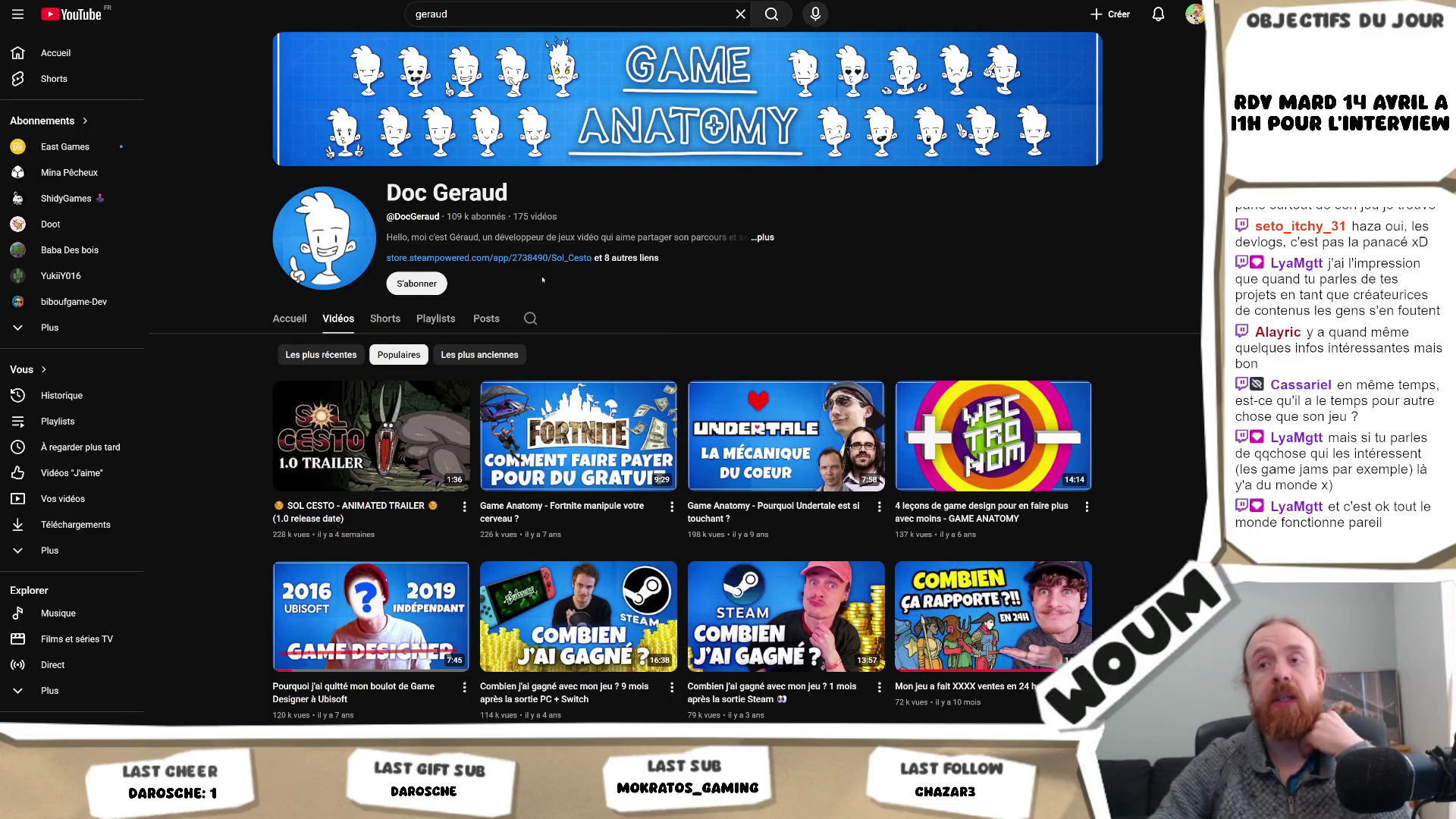
- Browse Doc Geraud's video grid, then expand the full channel description and its 'et 8 autres liens' links
scroll(628, 494, down, 7)
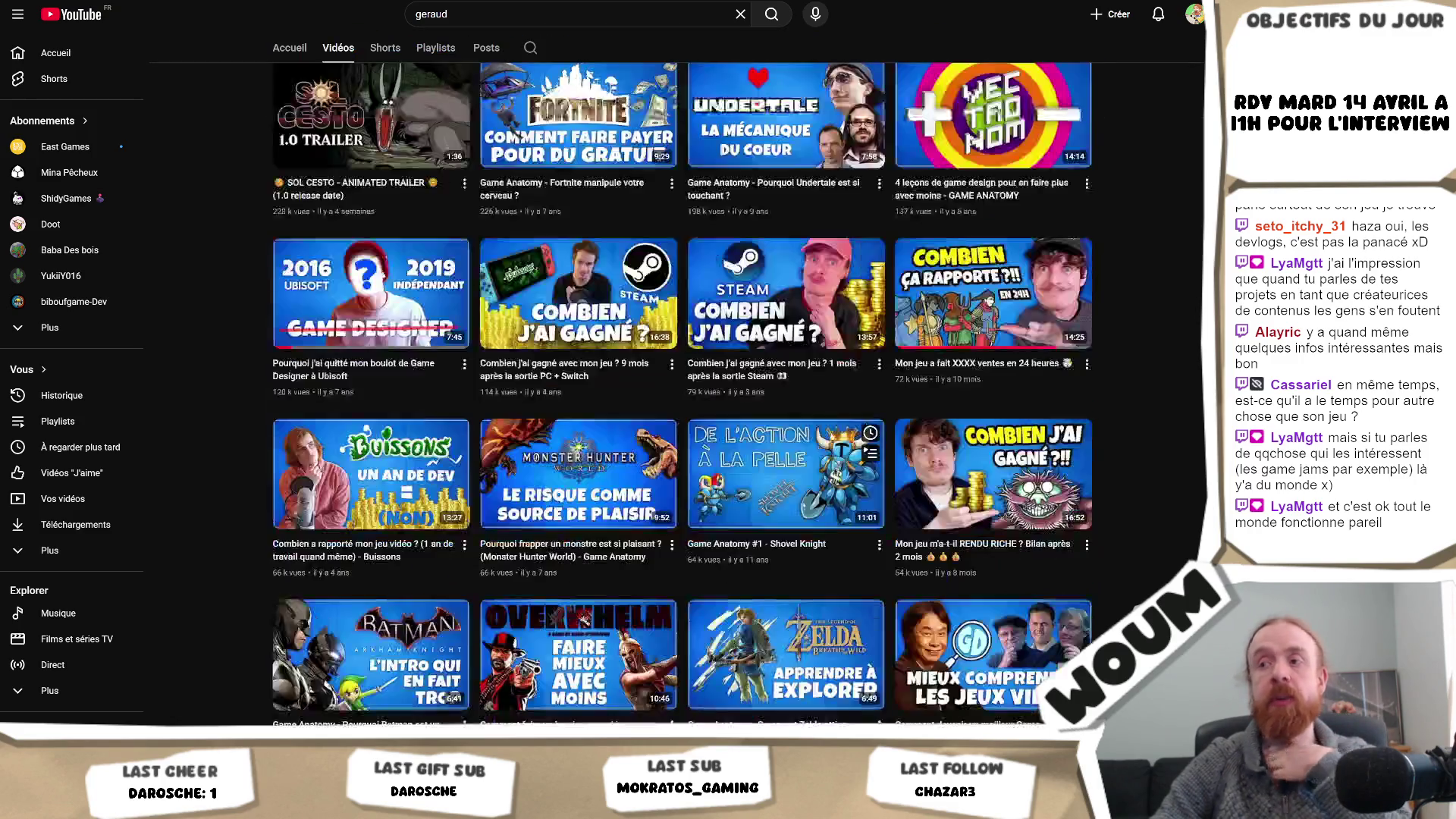
mouse_move(580, 467)
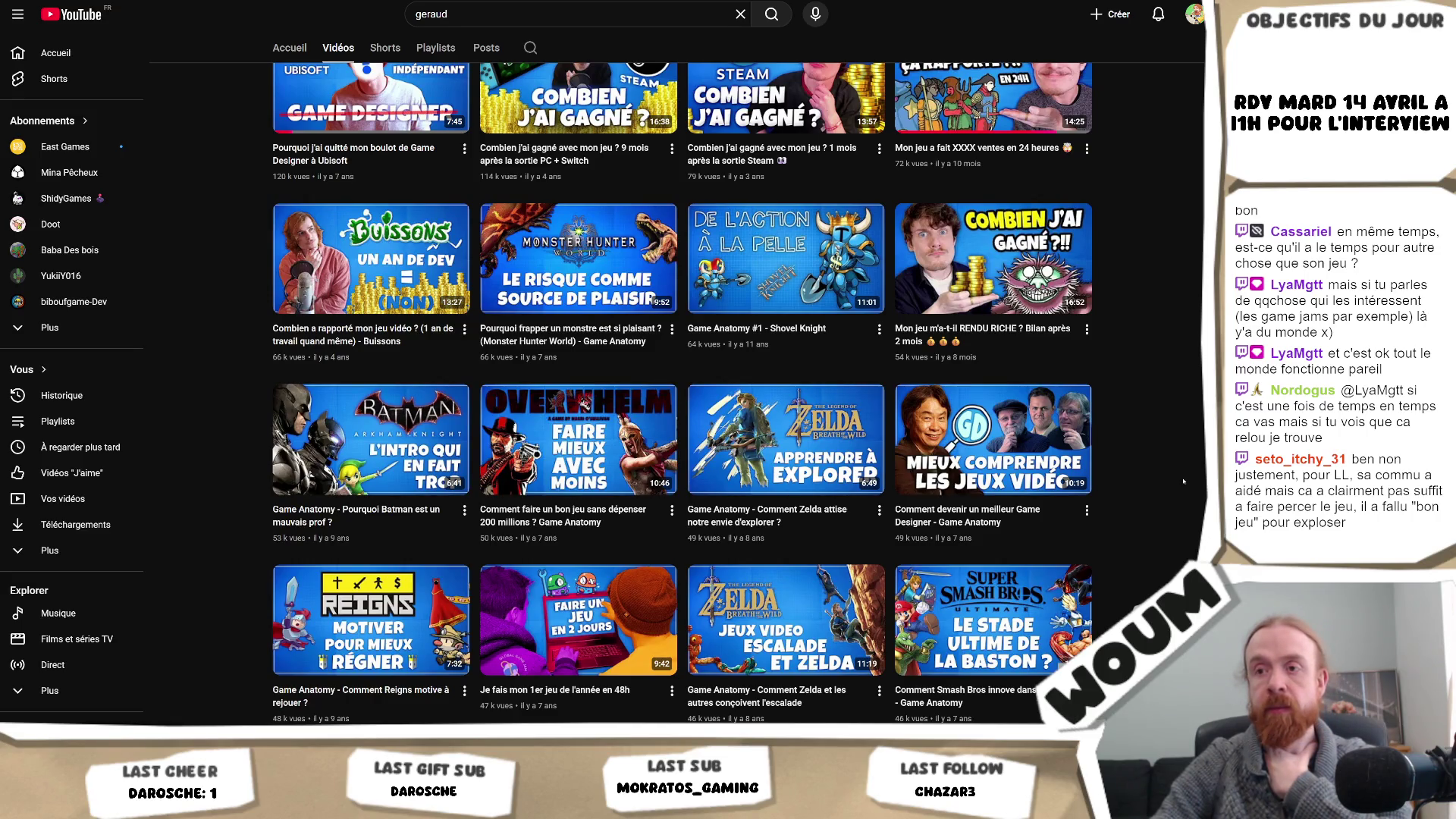
scroll(1183, 481, up, 7)
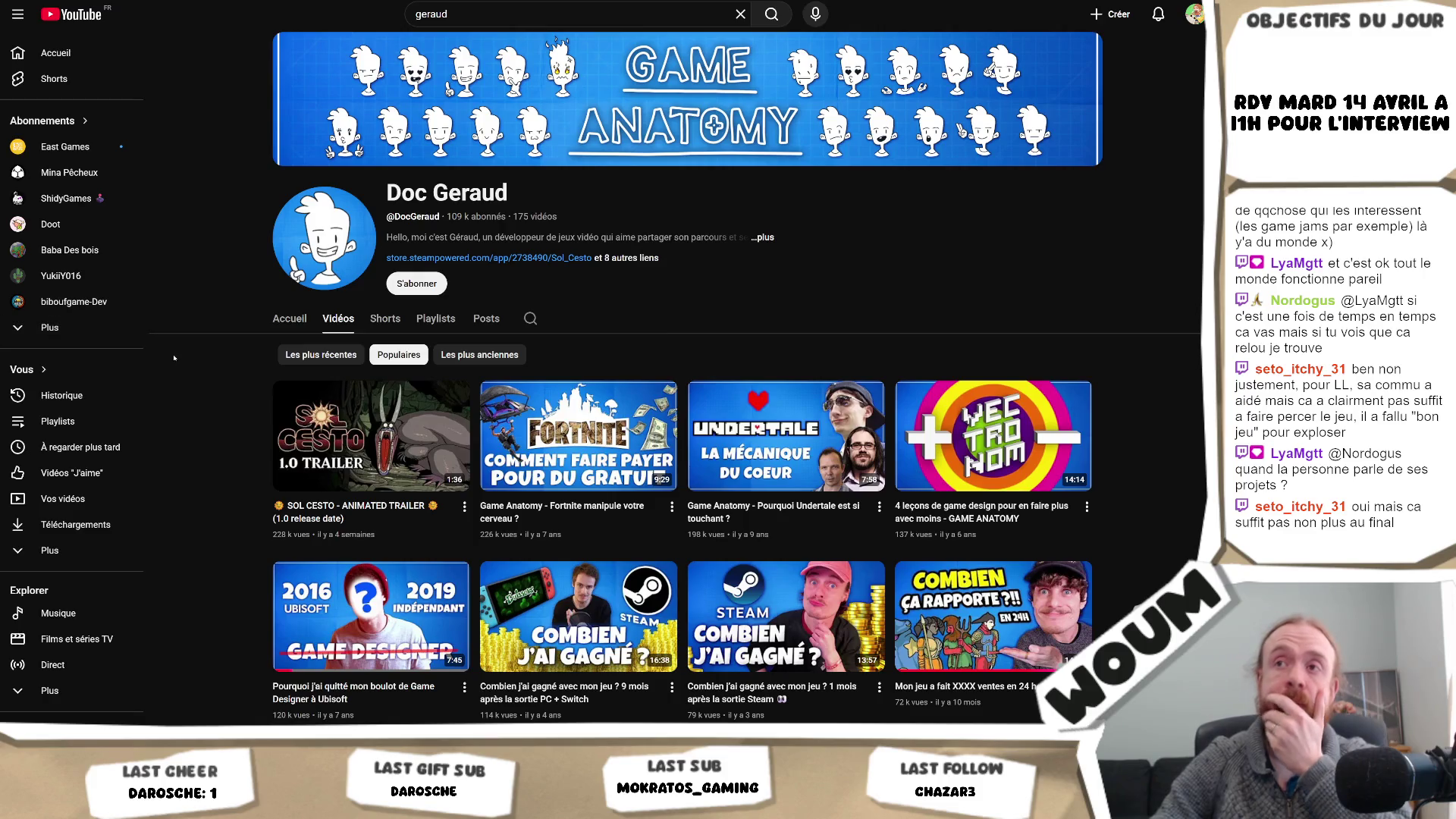
click(620, 259)
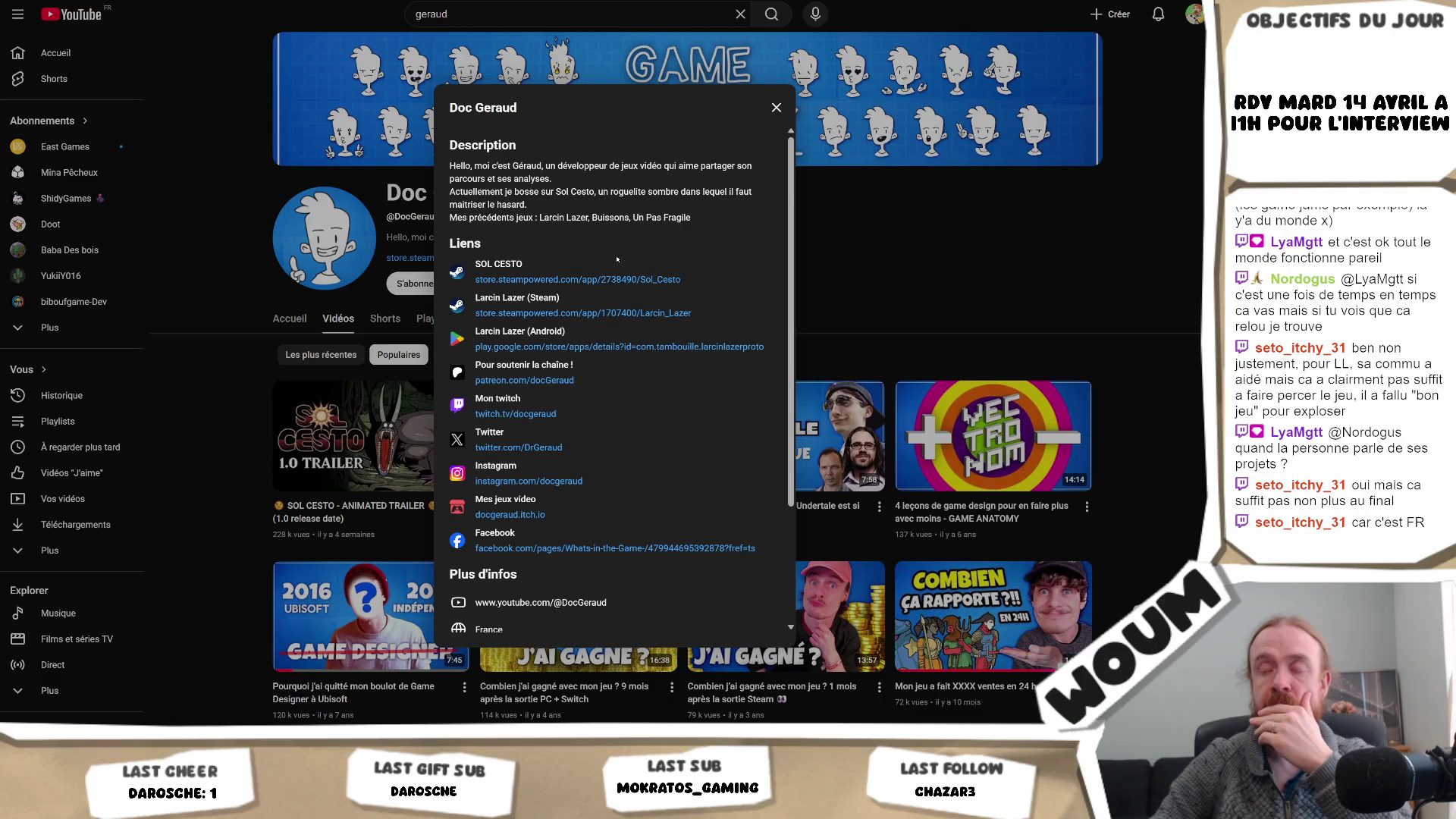
- Open Larcin Lazer's Steam store page from the channel links after the dead Google Play link
click(590, 347)
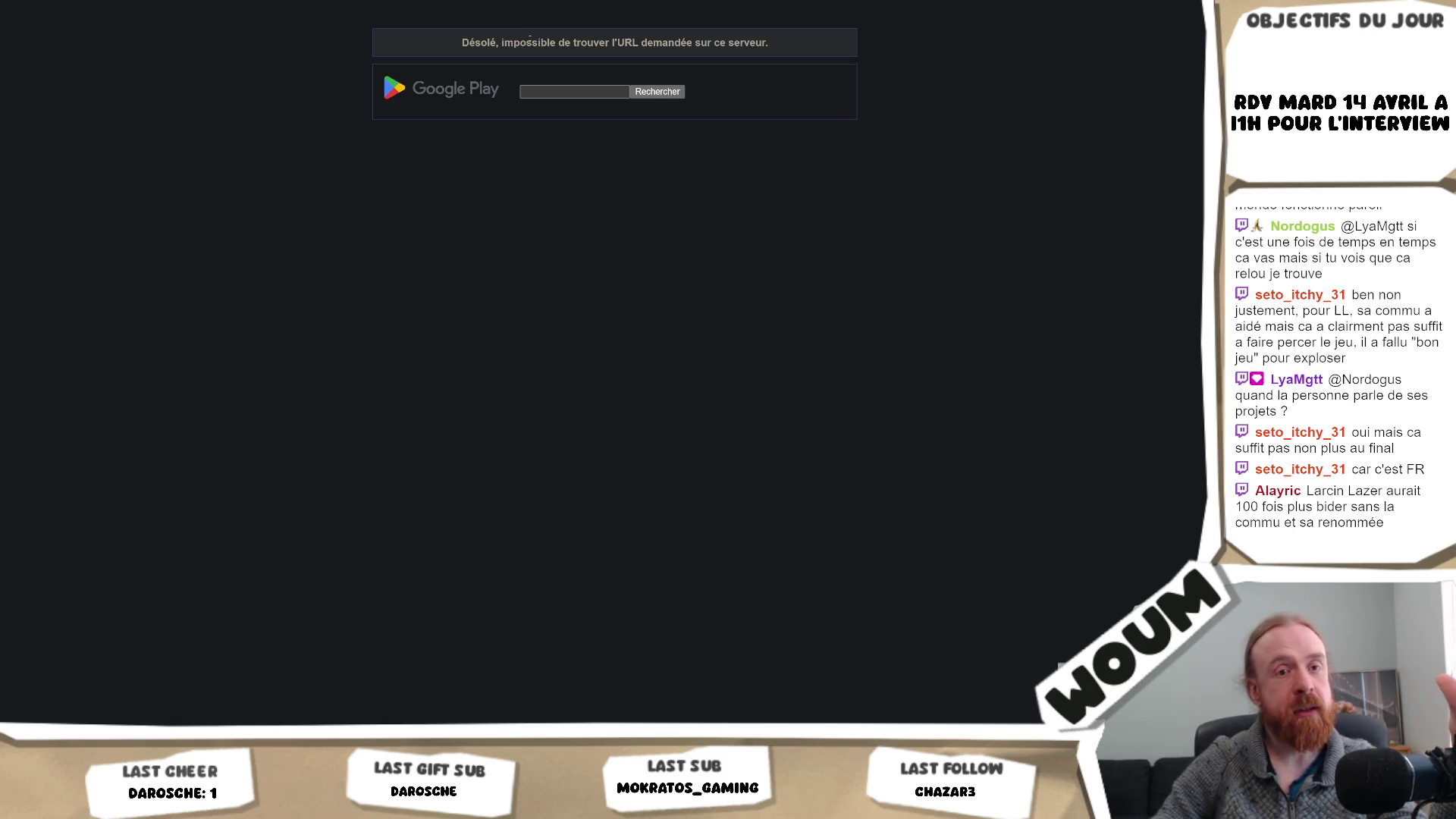
key(ctrl+w)
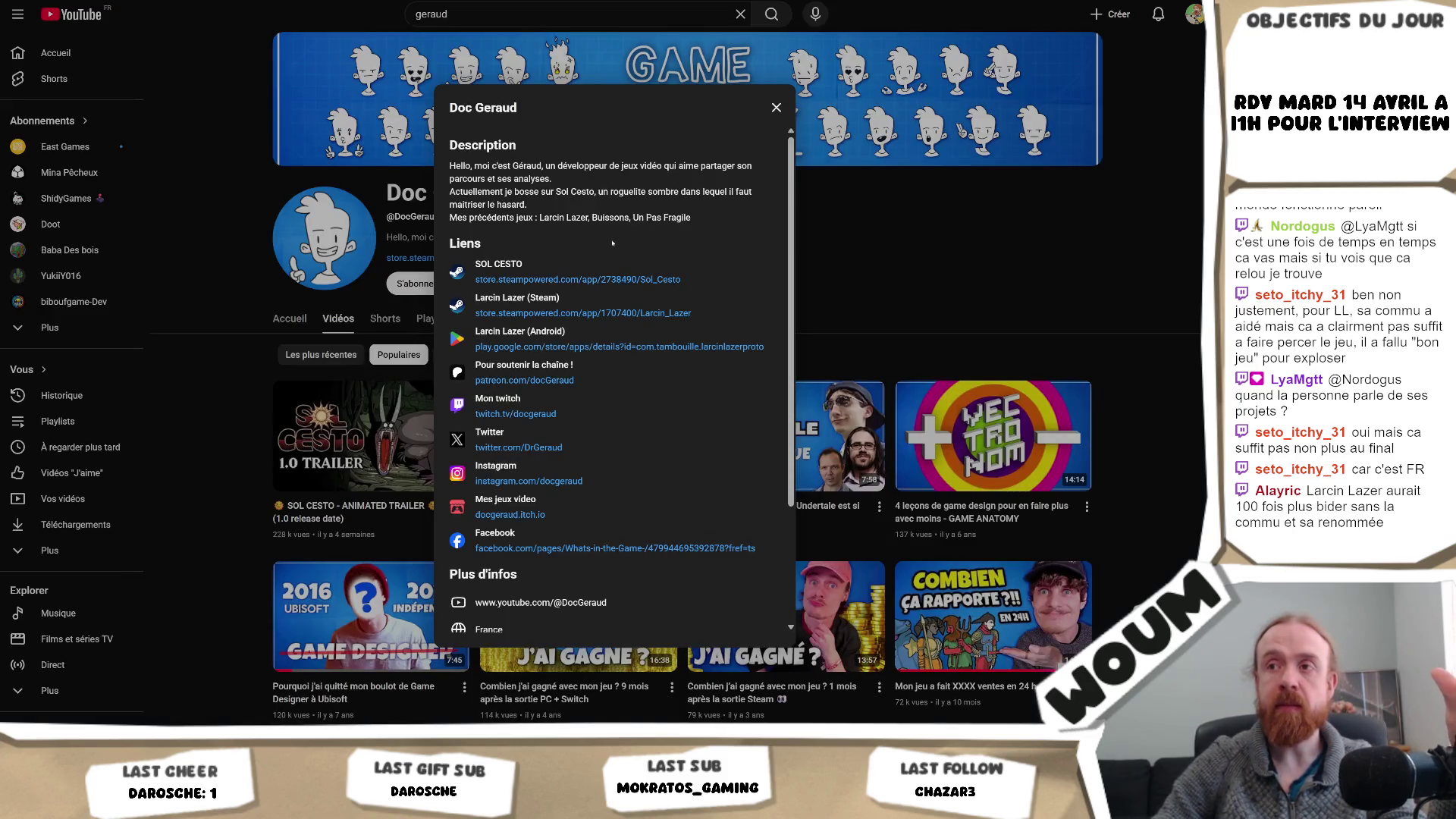
click(619, 313)
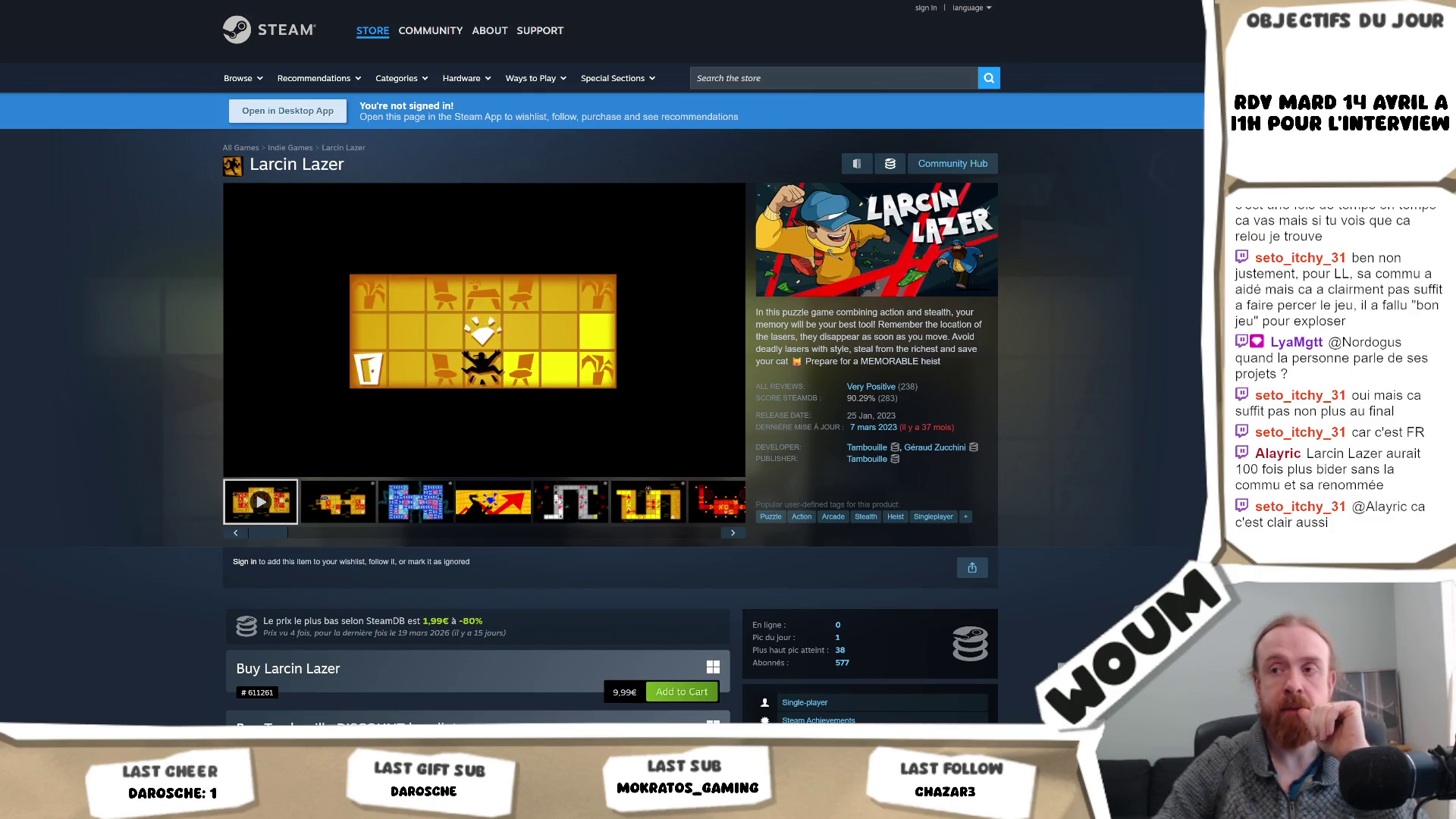
- Scroll down to About This Game and expand Larcin Lazer's full description with READ MORE
scroll(603, 379, down, 1)
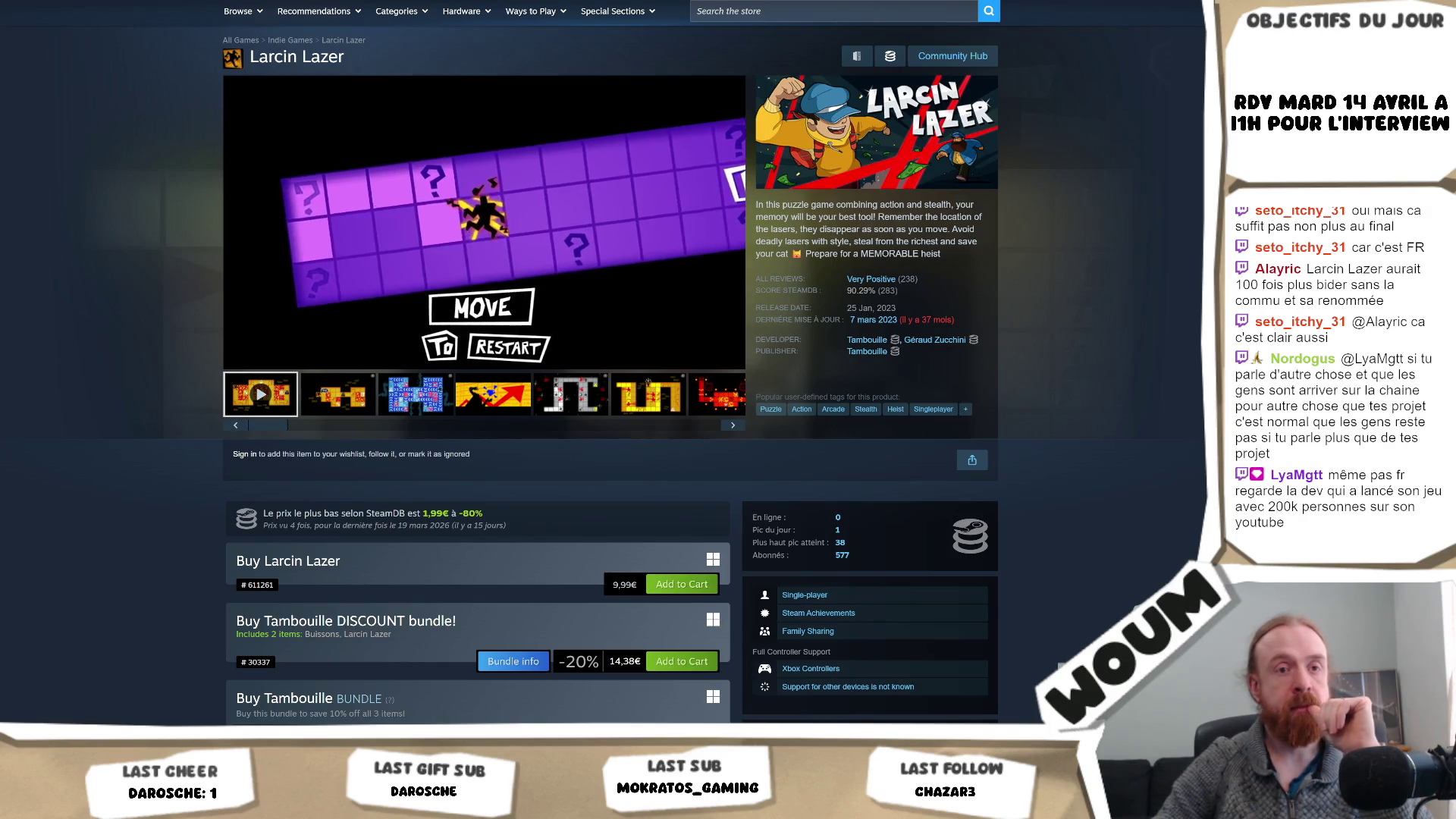
scroll(611, 379, down, 7)
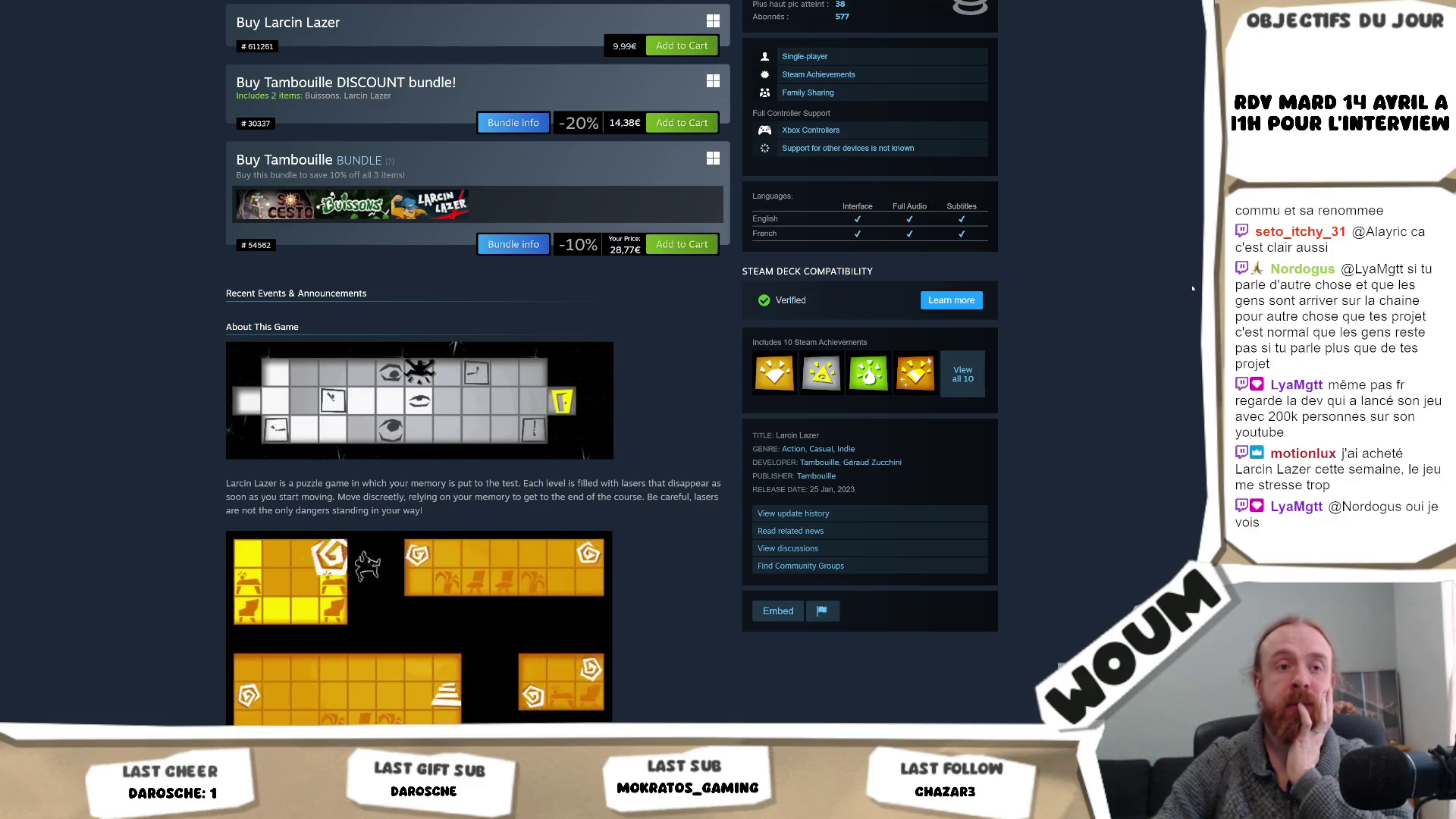
scroll(1192, 288, down, 2)
scroll(1192, 288, down, 2)
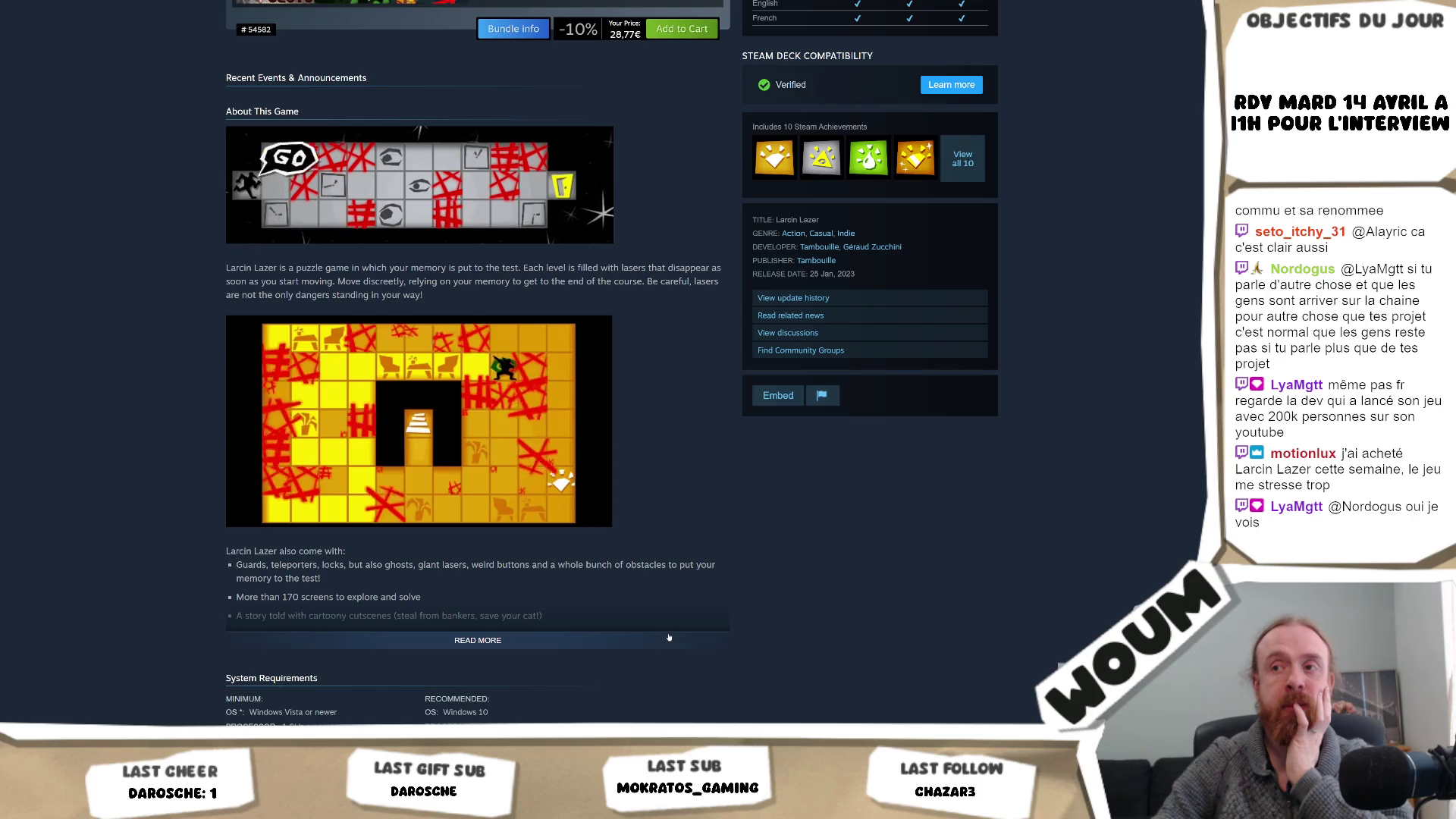
click(716, 640)
- Read through the game's features and reviews, then return to the top of the page
scroll(727, 597, down, 6)
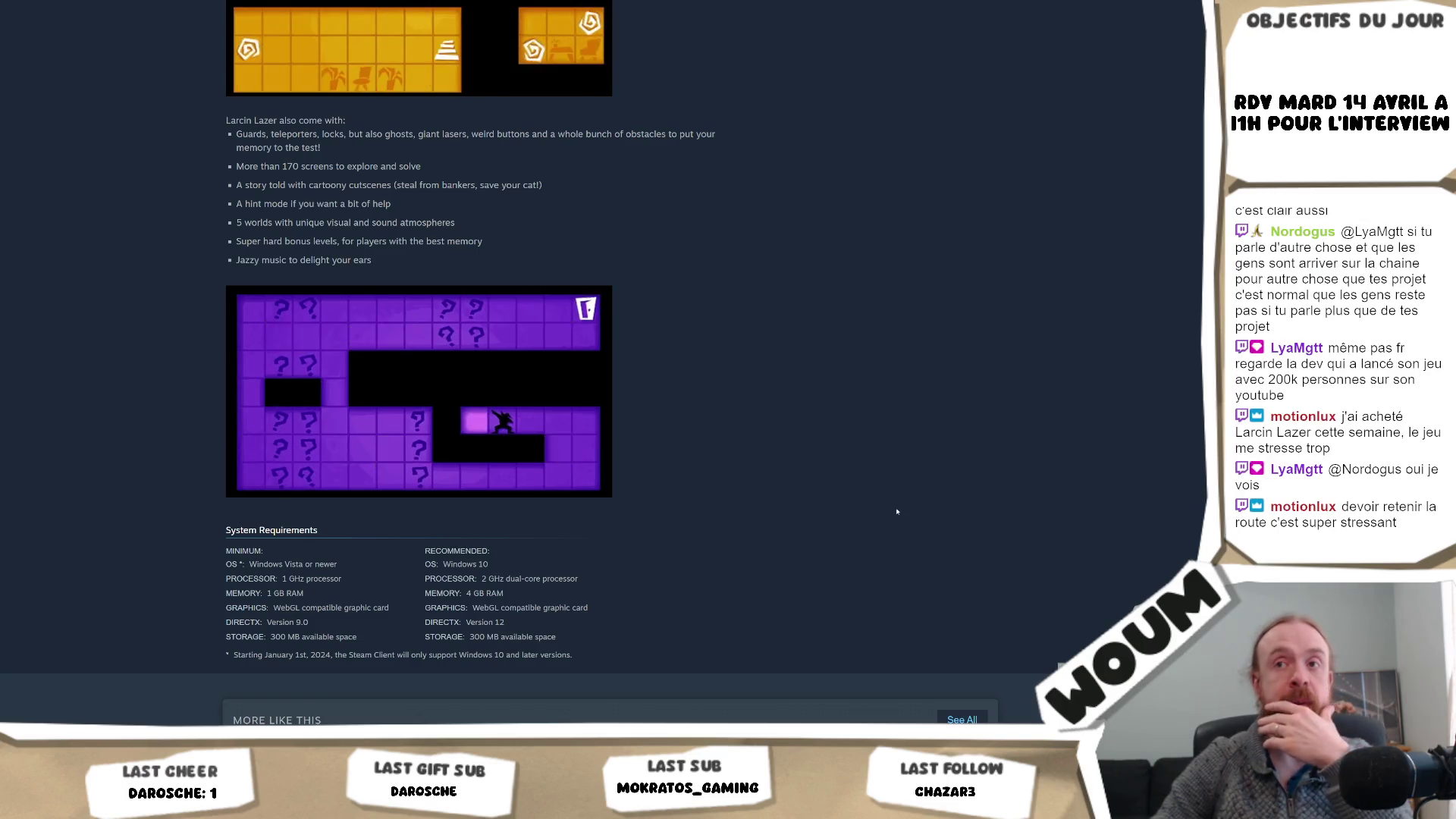
scroll(897, 508, down, 7)
scroll(1061, 477, down, 3)
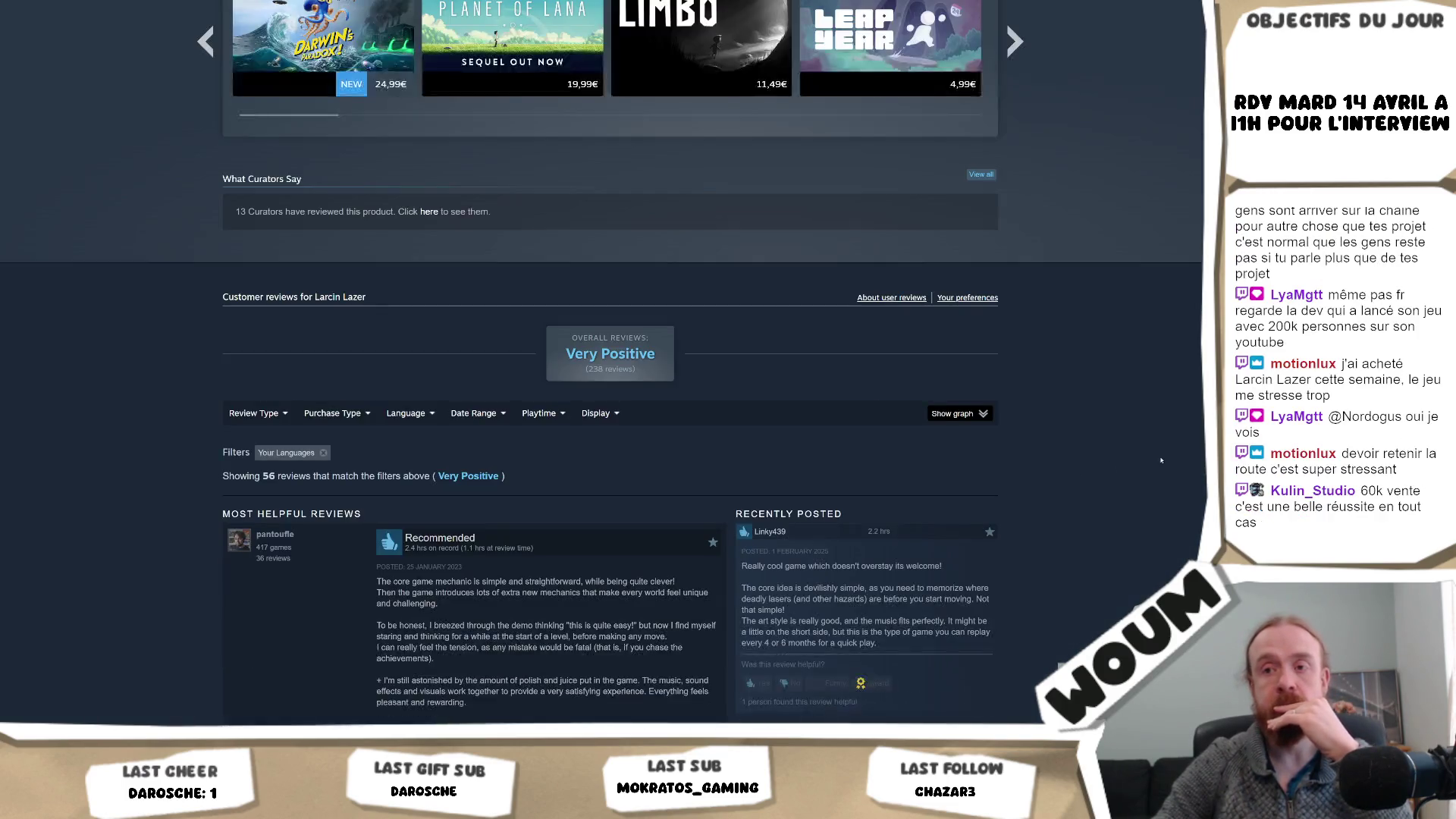
scroll(1174, 458, up, 20)
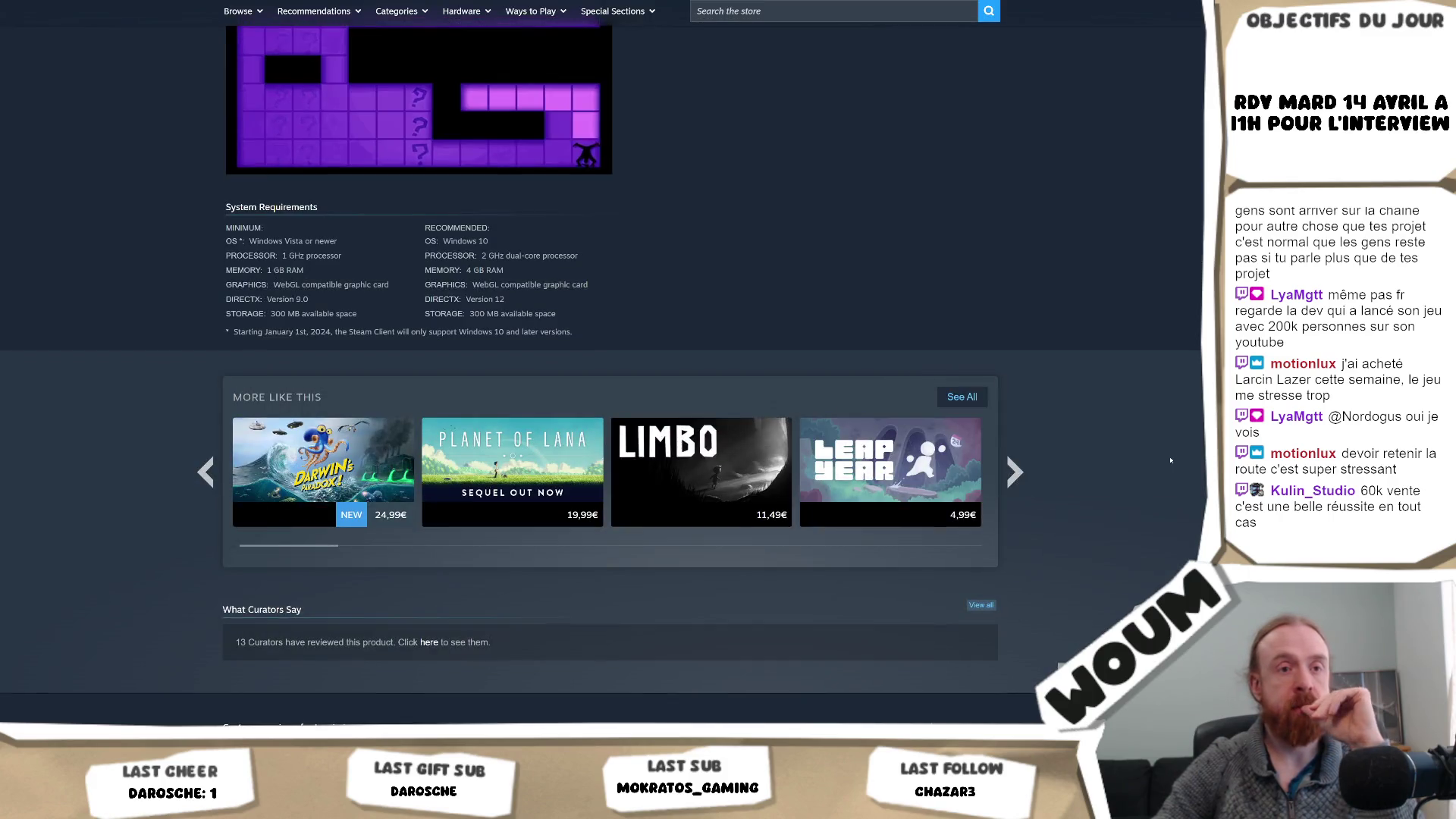
scroll(1162, 463, up, 4)
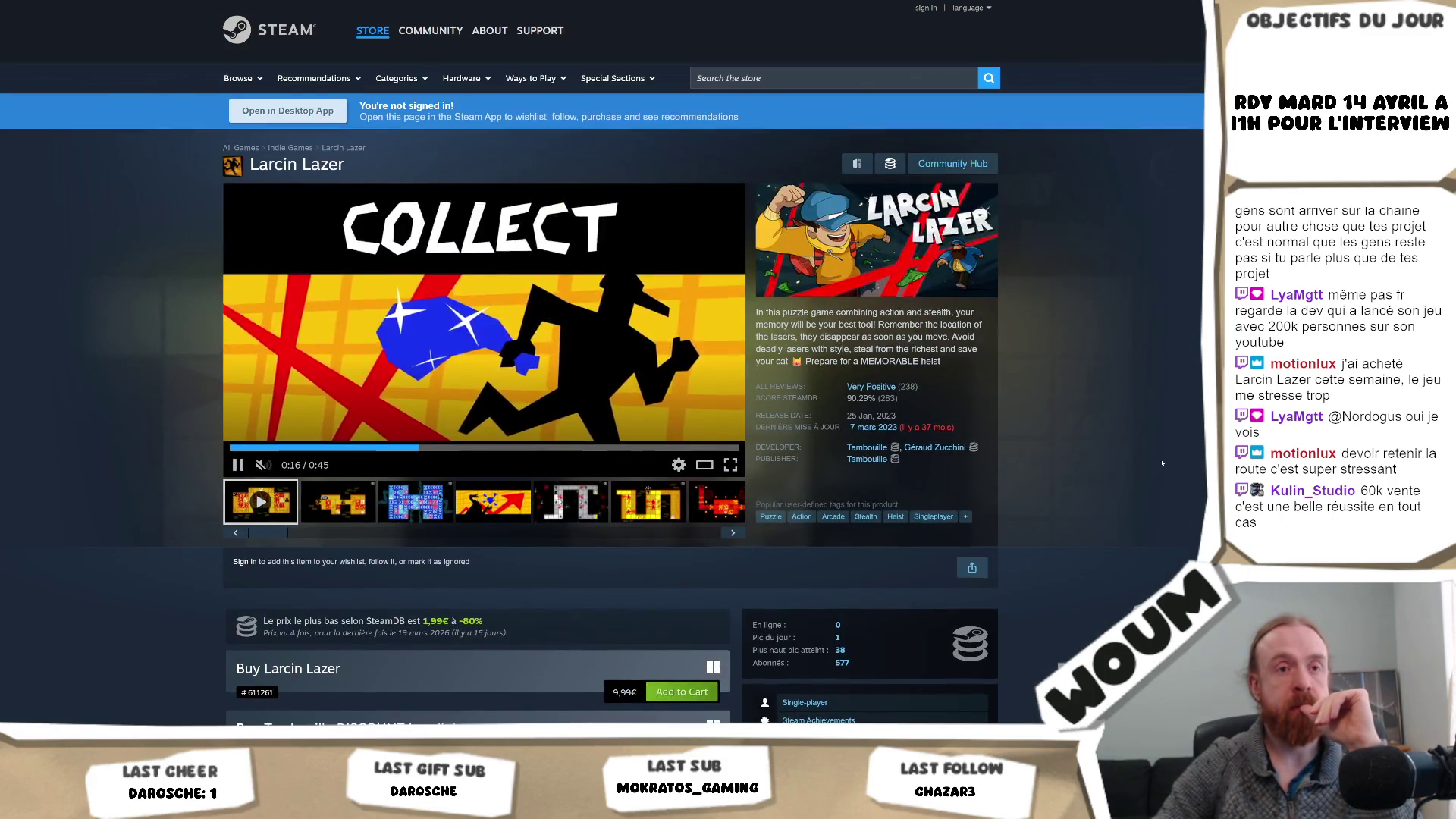
scroll(1161, 463, down, 3)
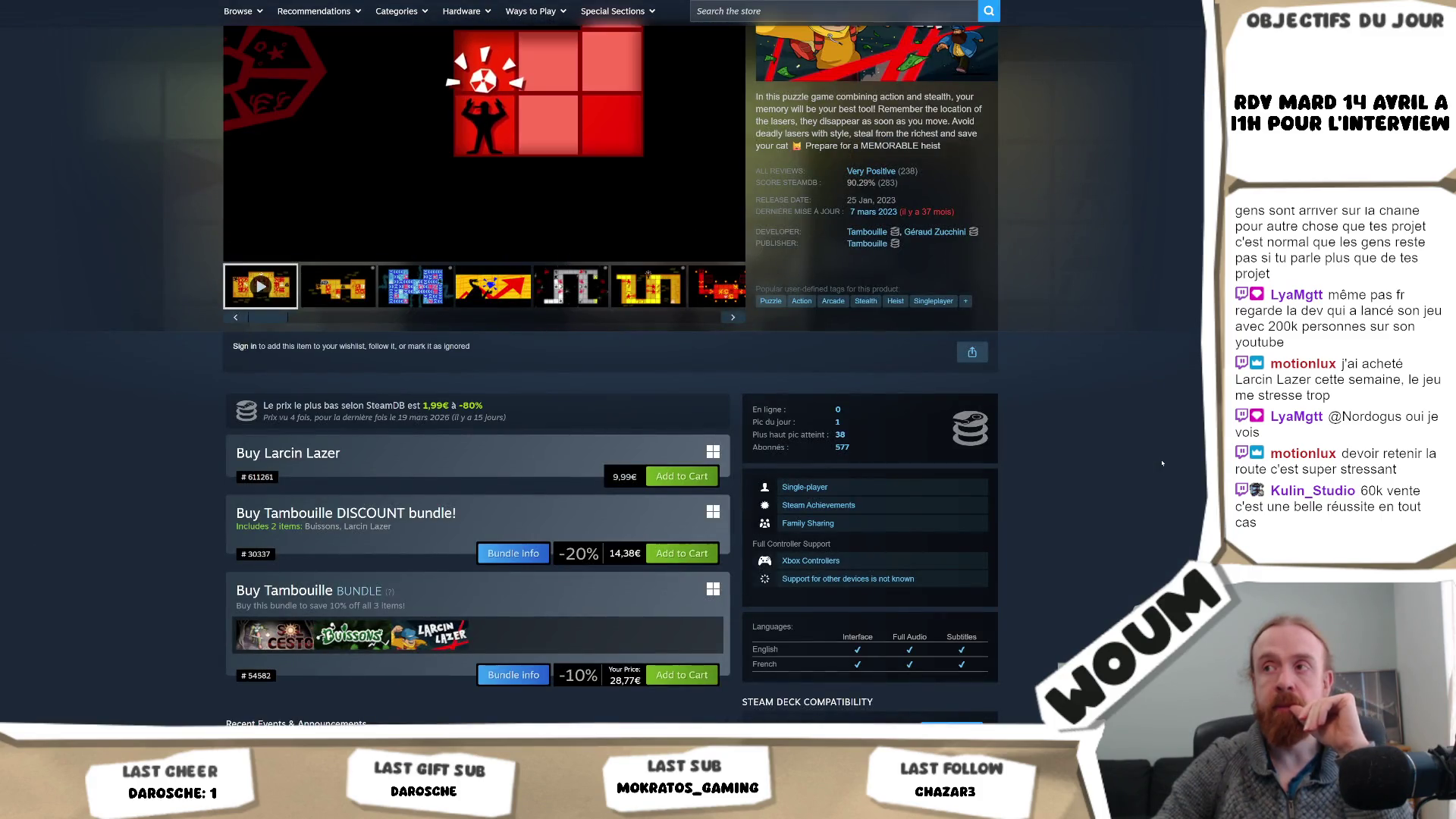
scroll(1162, 463, up, 1)
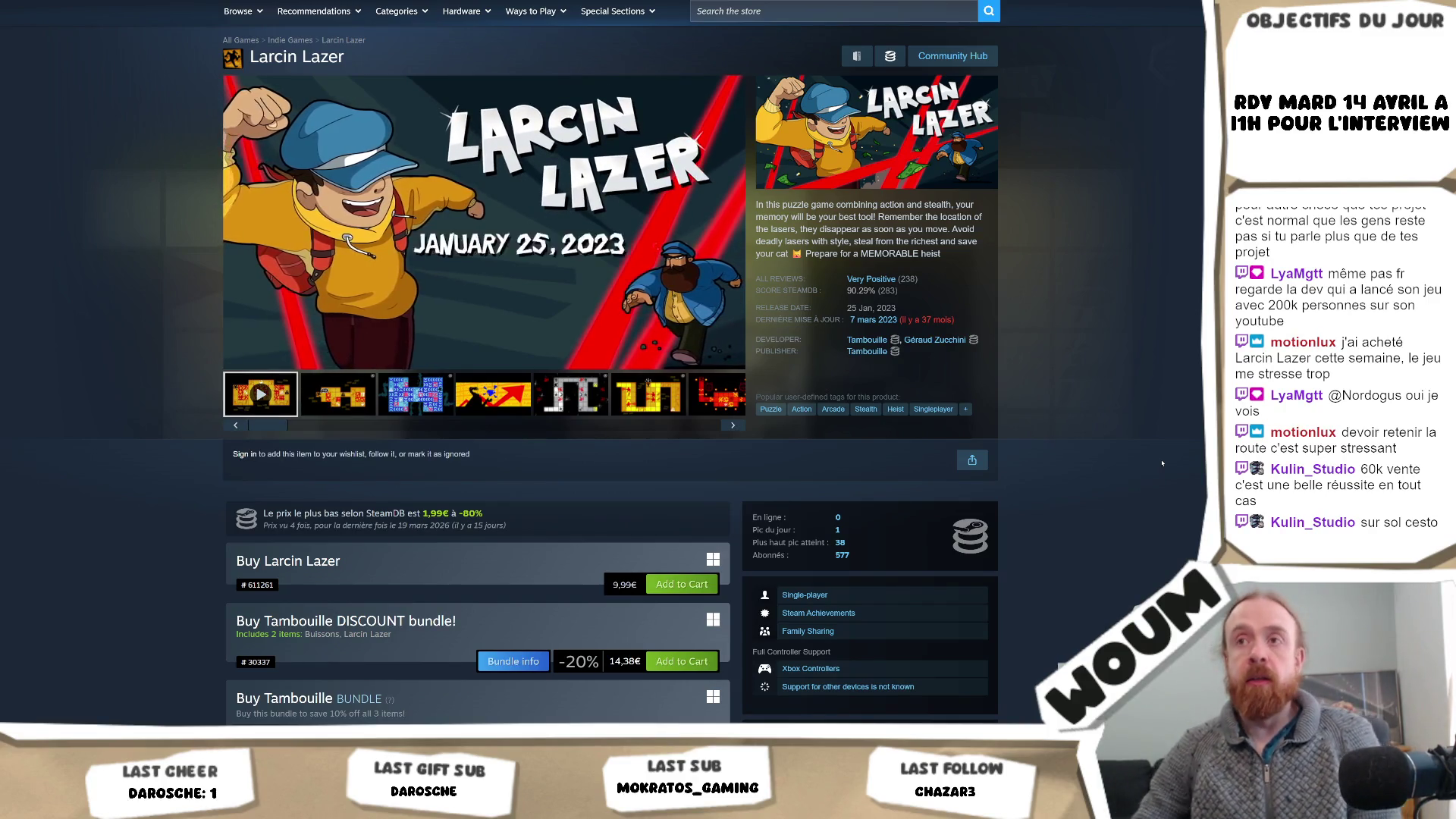
click(869, 5)
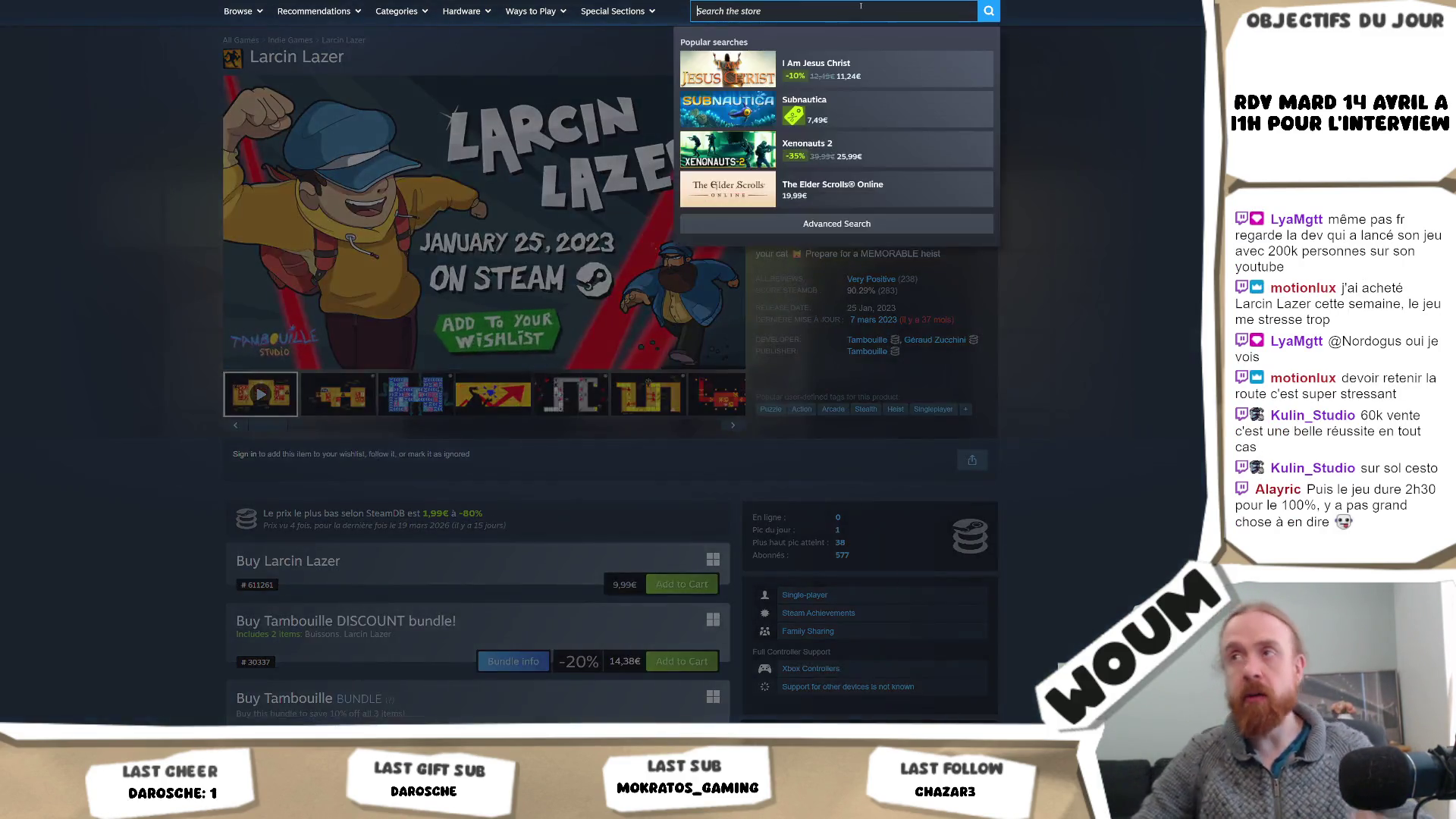
- Search the store for 'cesto', open Sol Cesto's page and view a gameplay screenshot full size
text(solcesto)
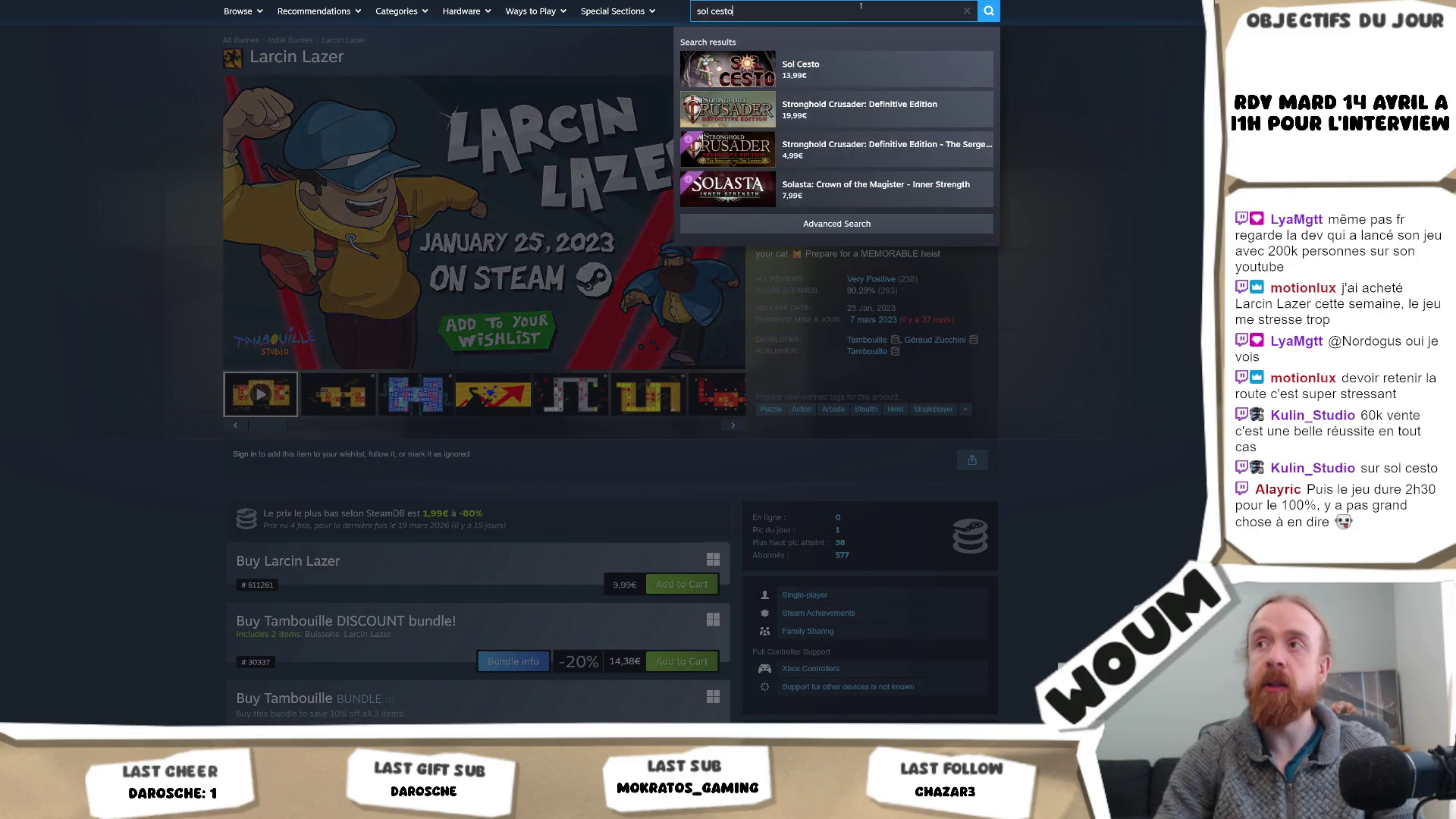
click(802, 91)
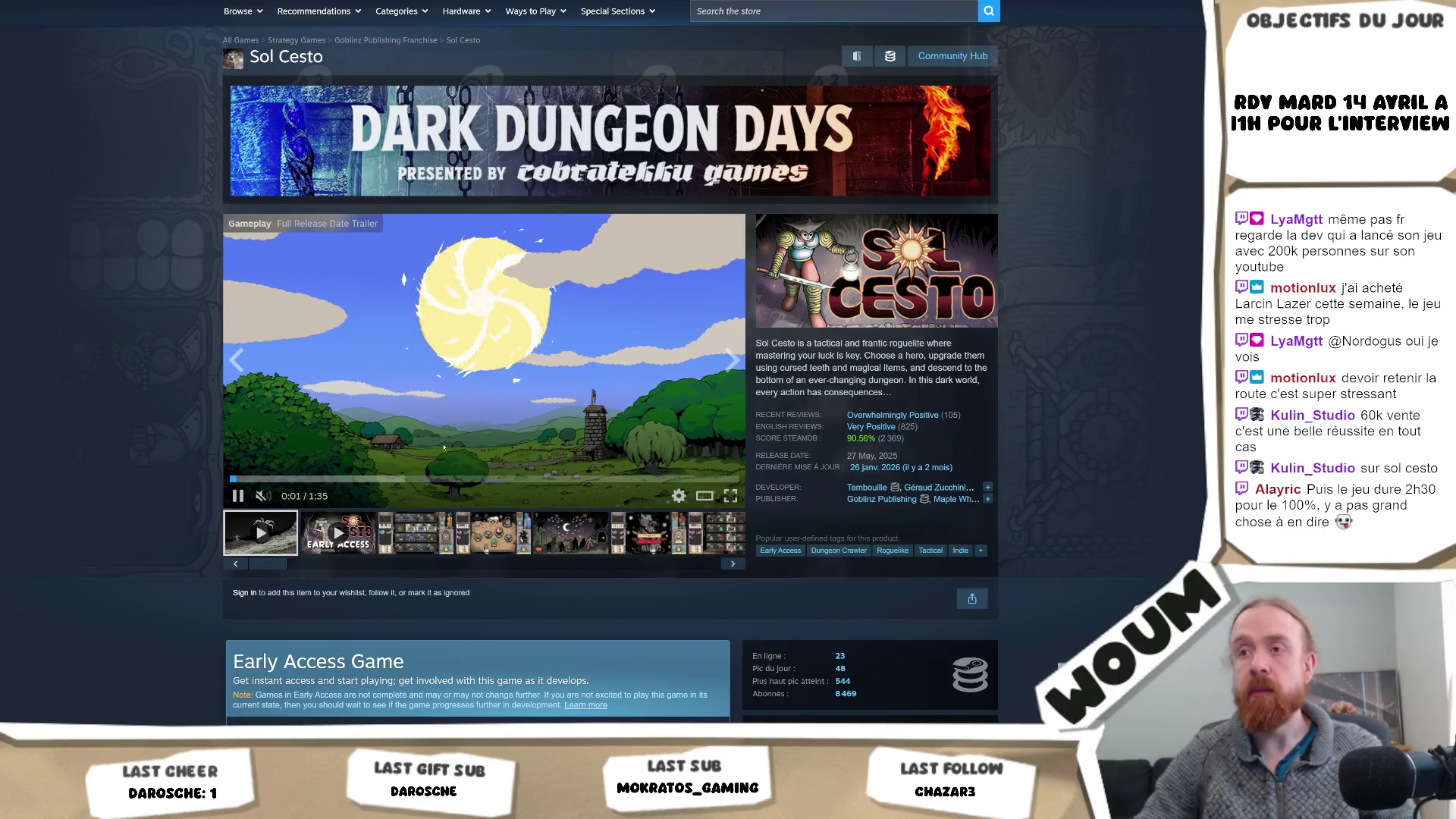
click(430, 544)
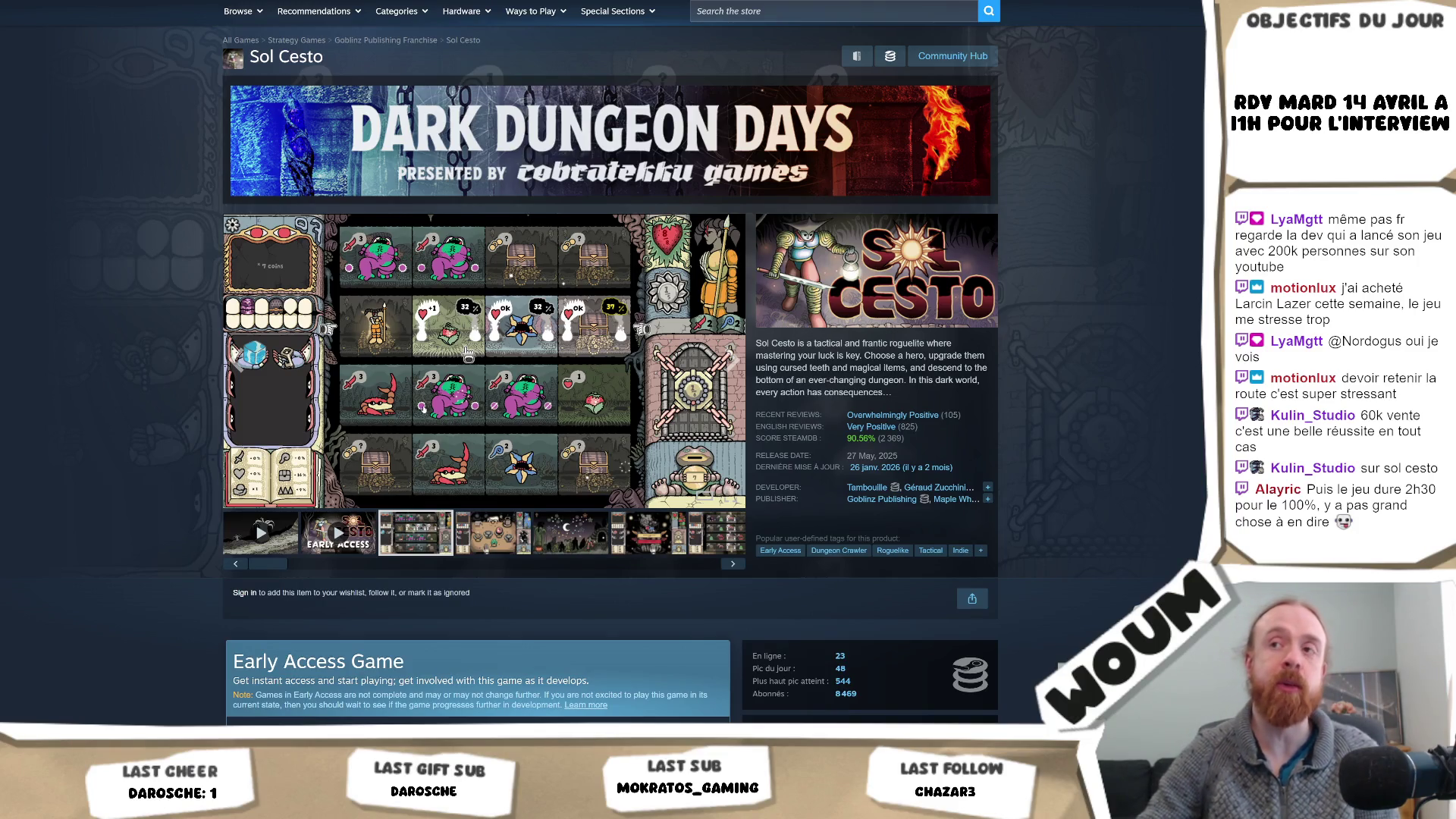
click(468, 354)
scroll(1092, 382, down, 3)
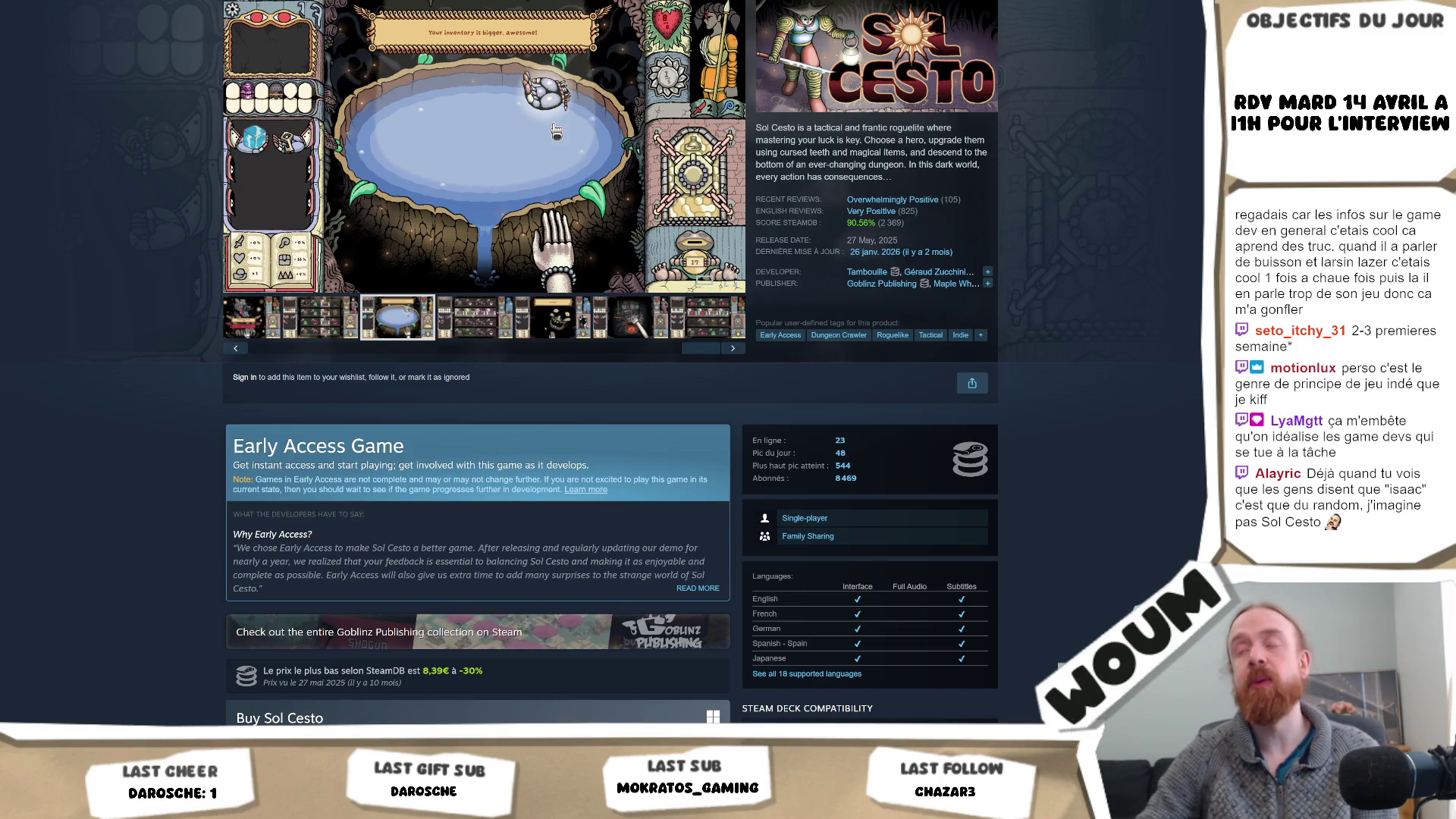
key(ctrl+Tab)
click(978, 256)
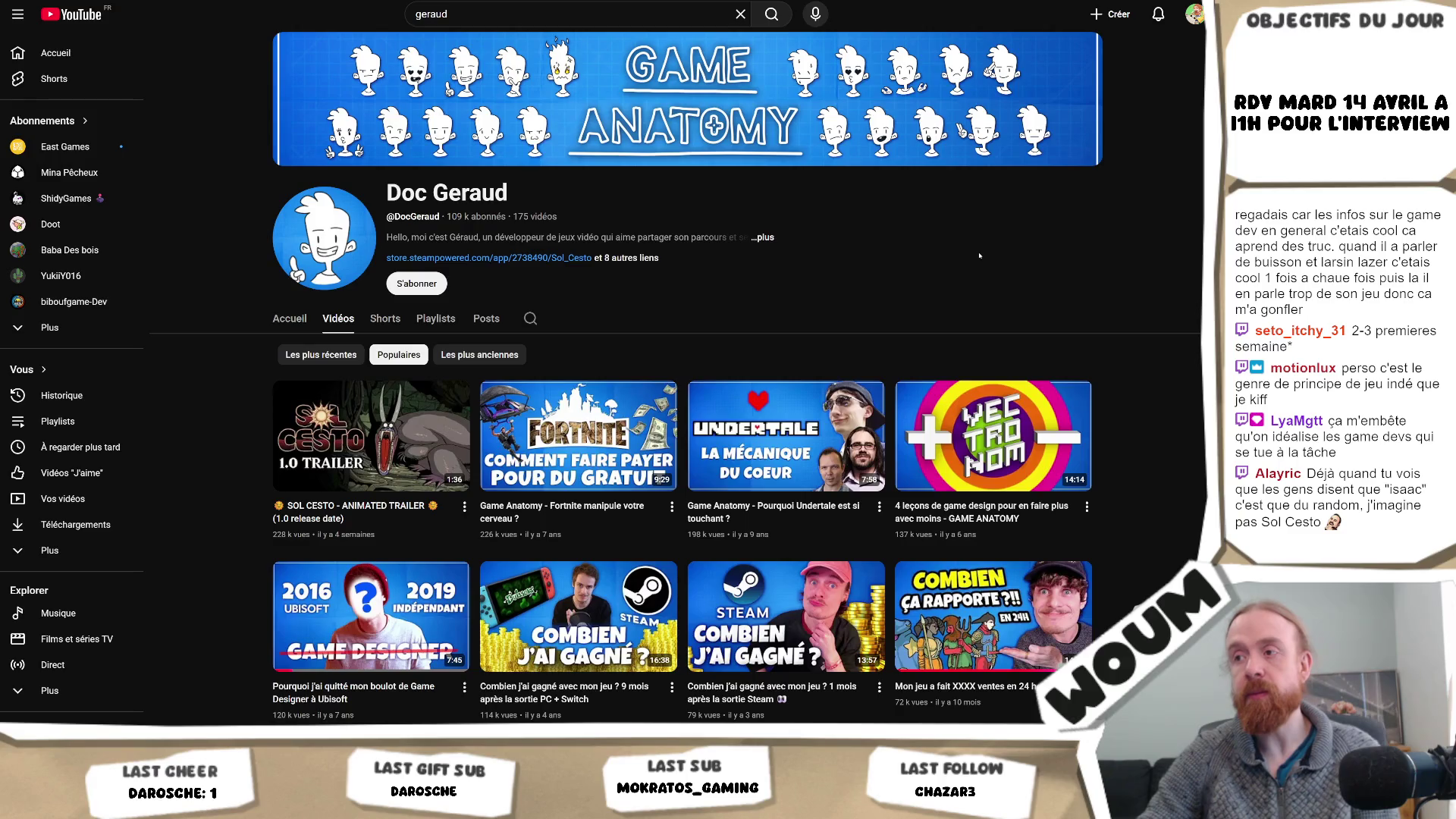
scroll(1186, 207, down, 1)
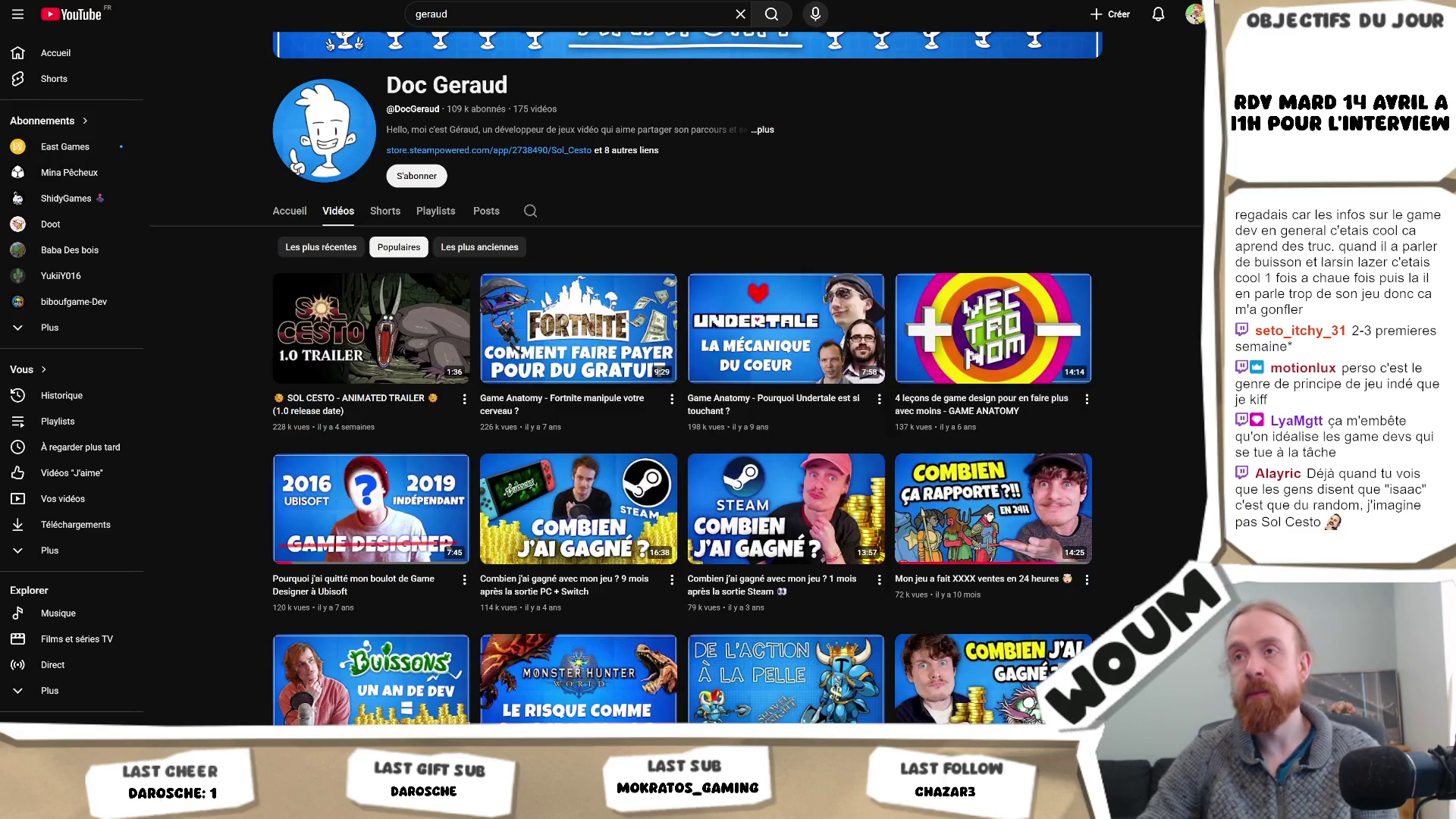
scroll(936, 284, up, 1)
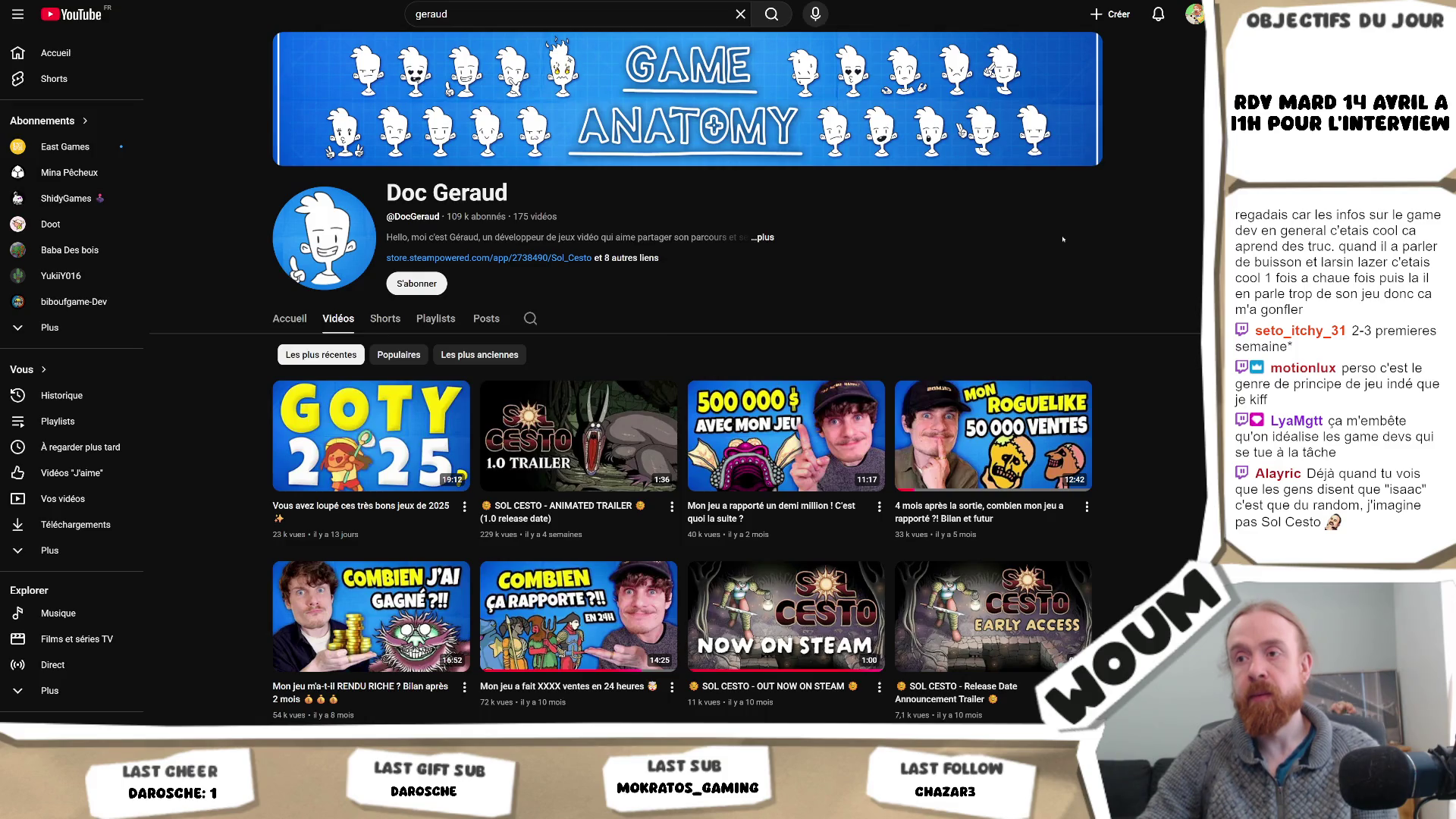
scroll(1062, 239, down, 1)
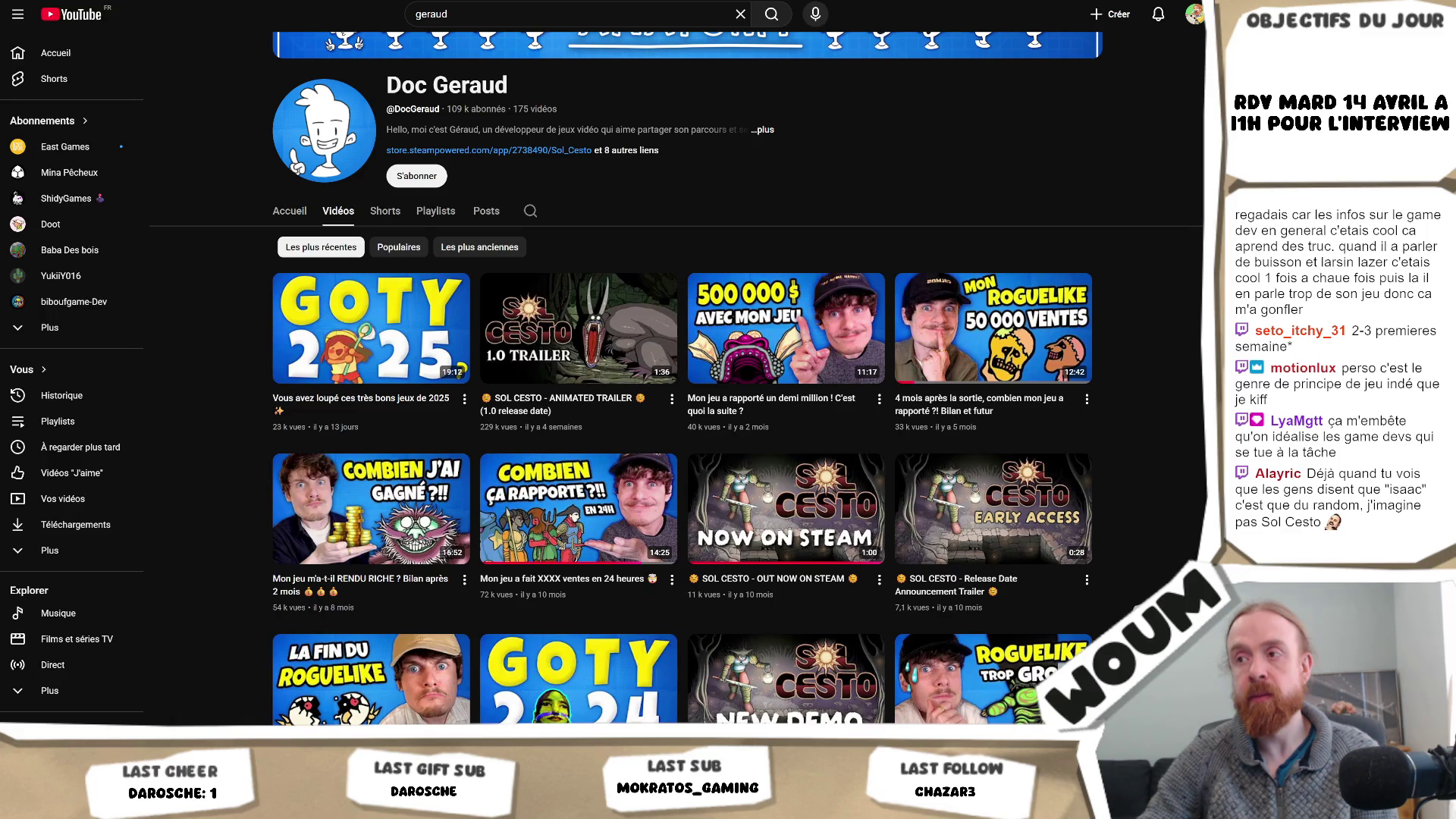
scroll(676, 402, down, 1)
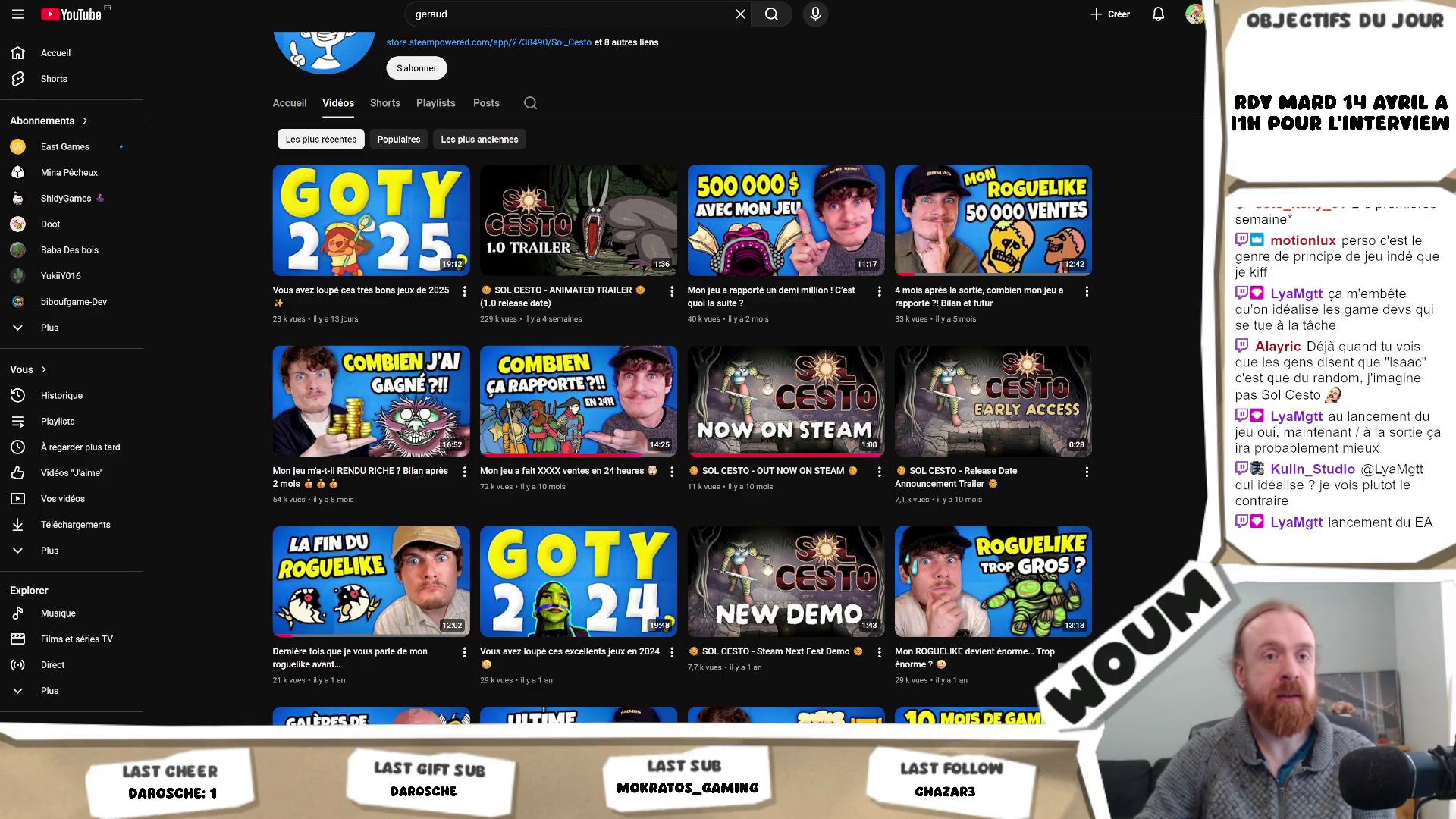
key(alt+Tab)
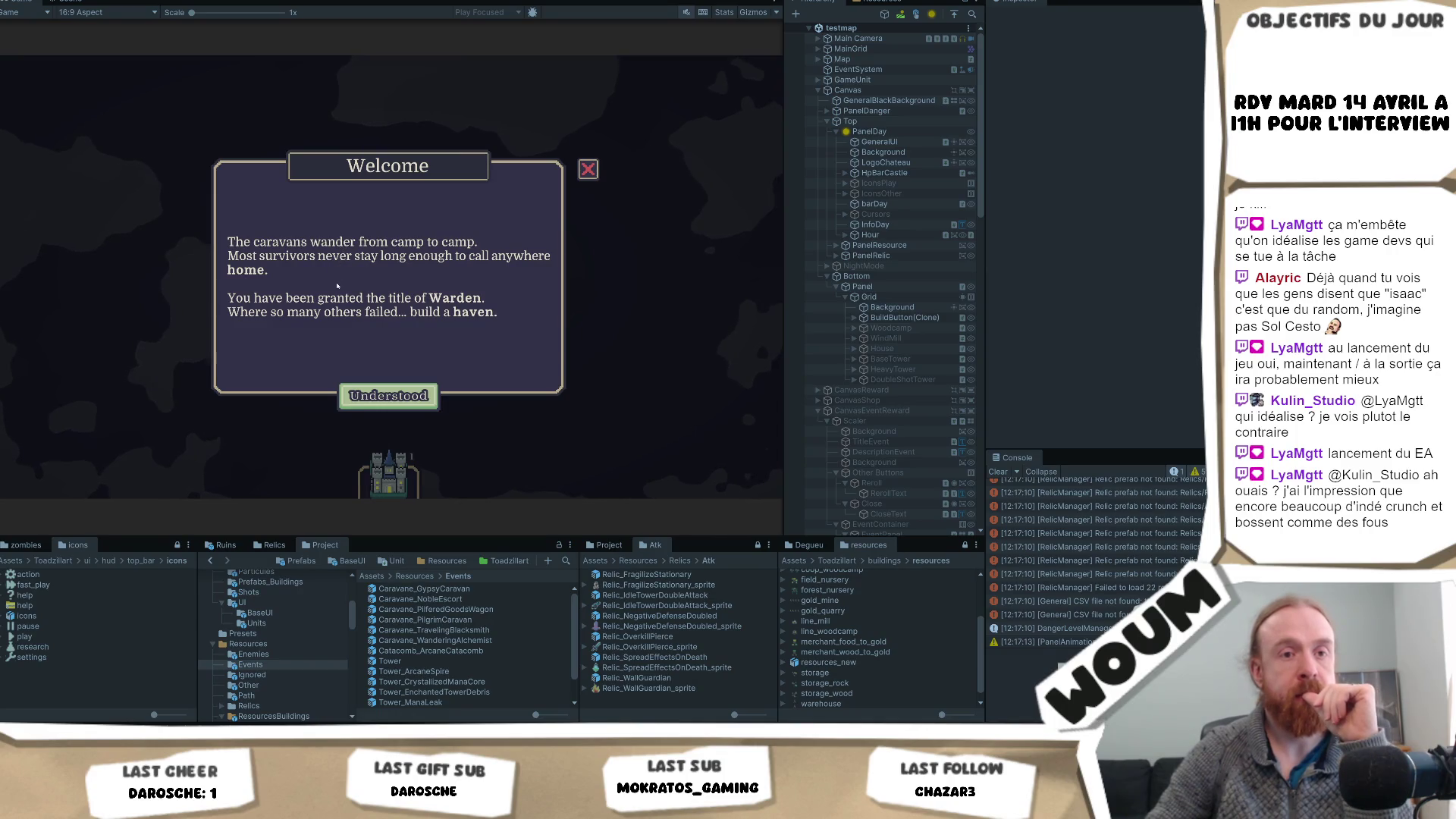
click(391, 396)
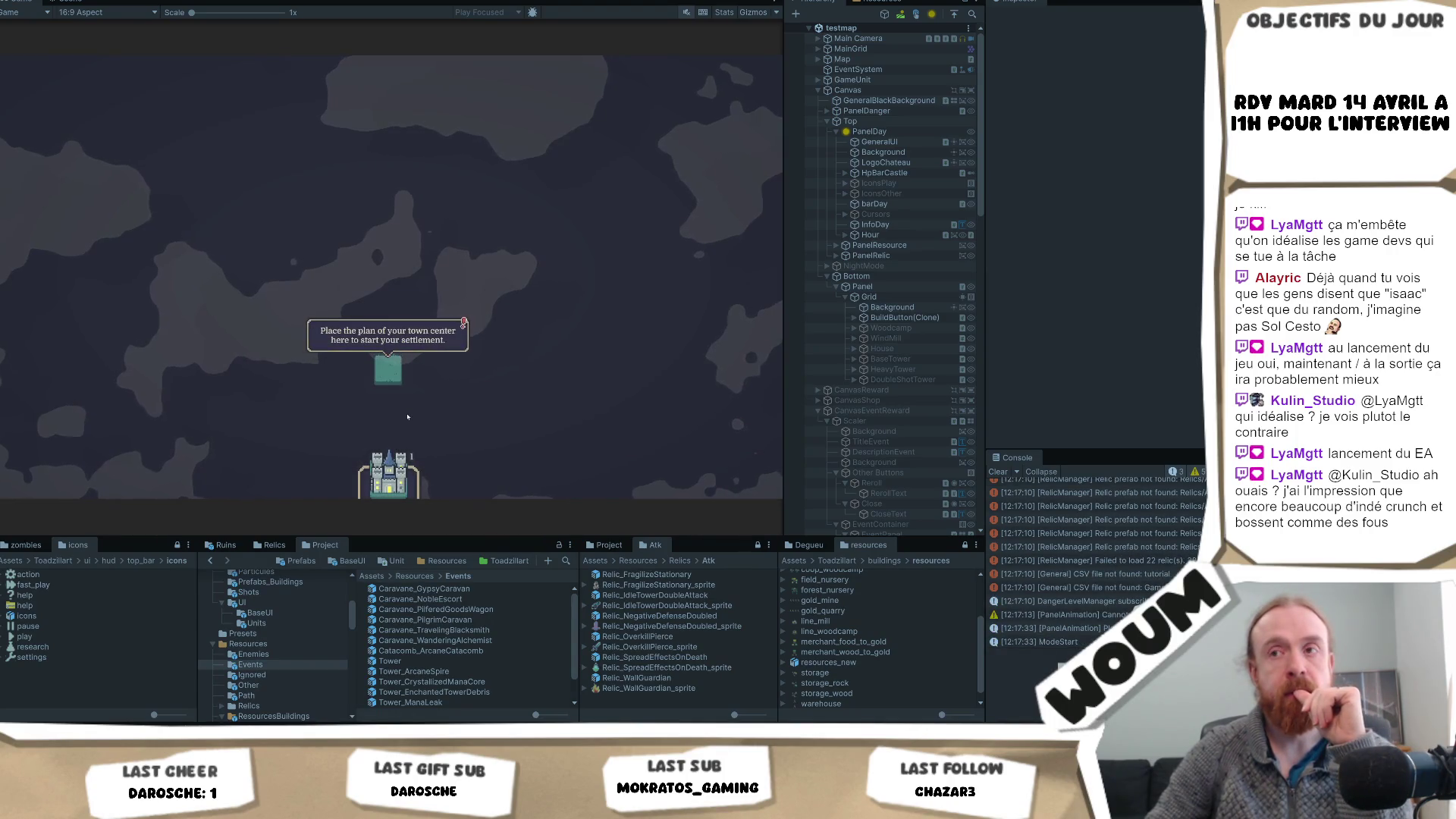
click(388, 474)
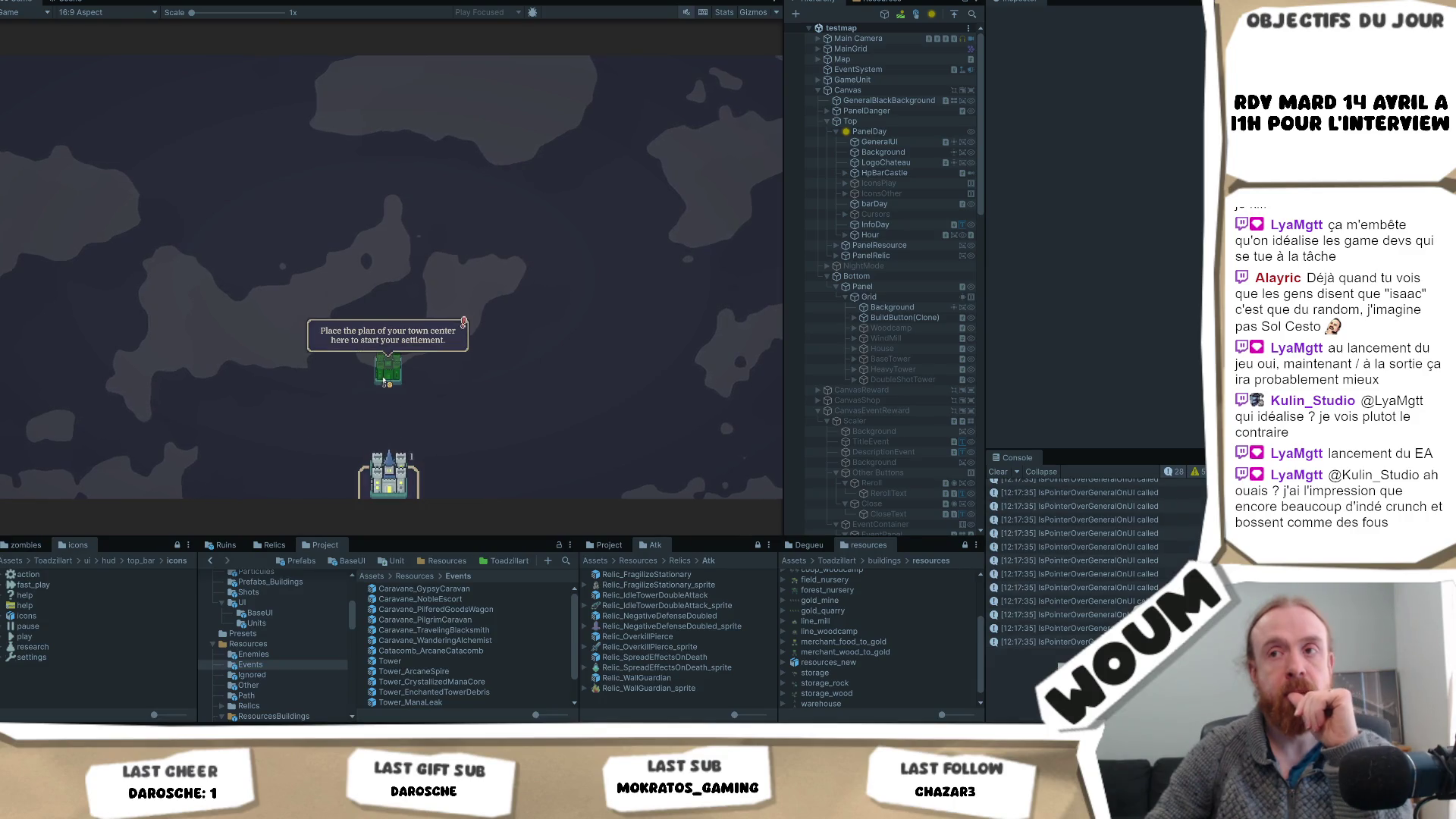
click(385, 380)
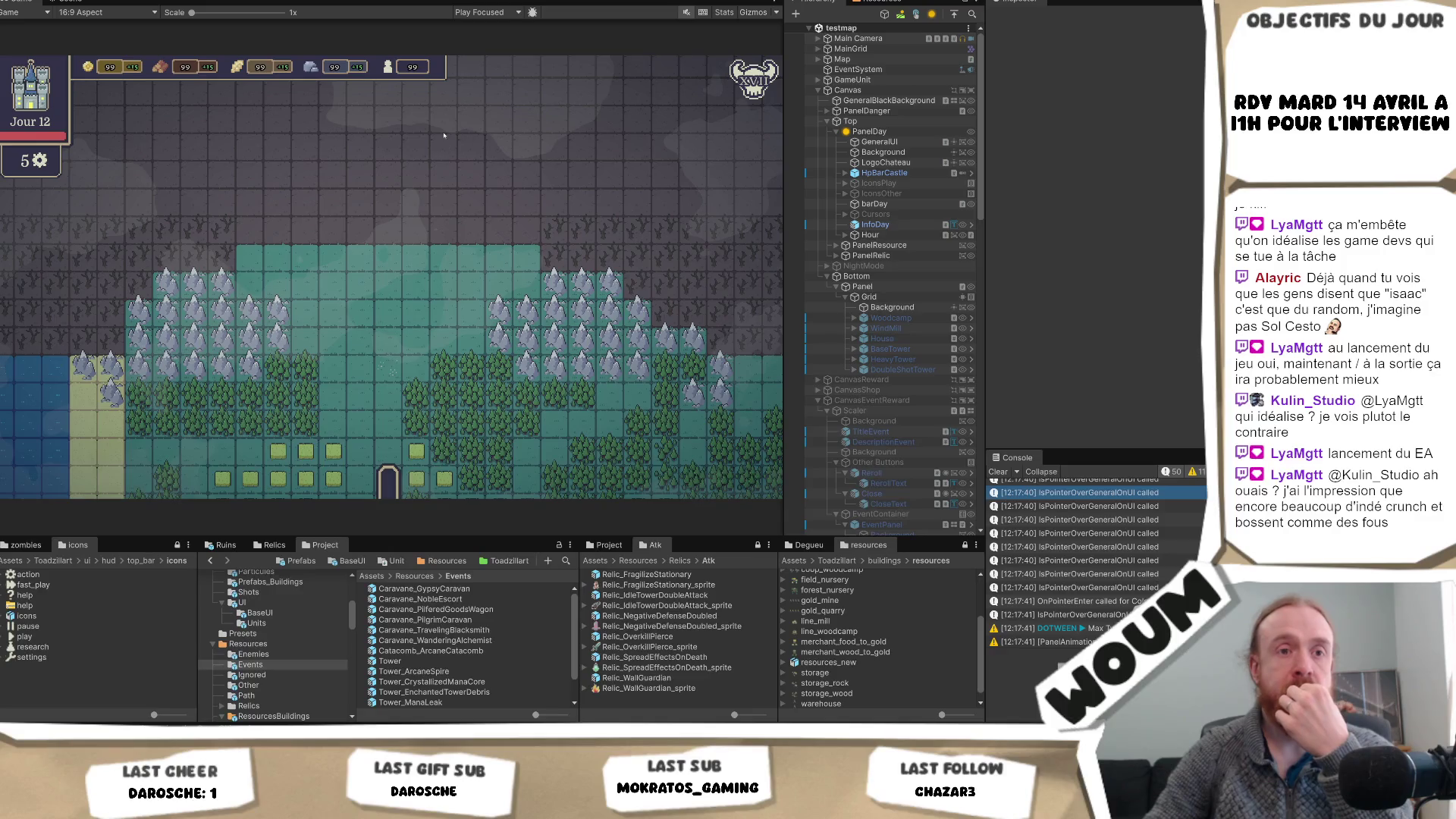
key(ctrl+p)
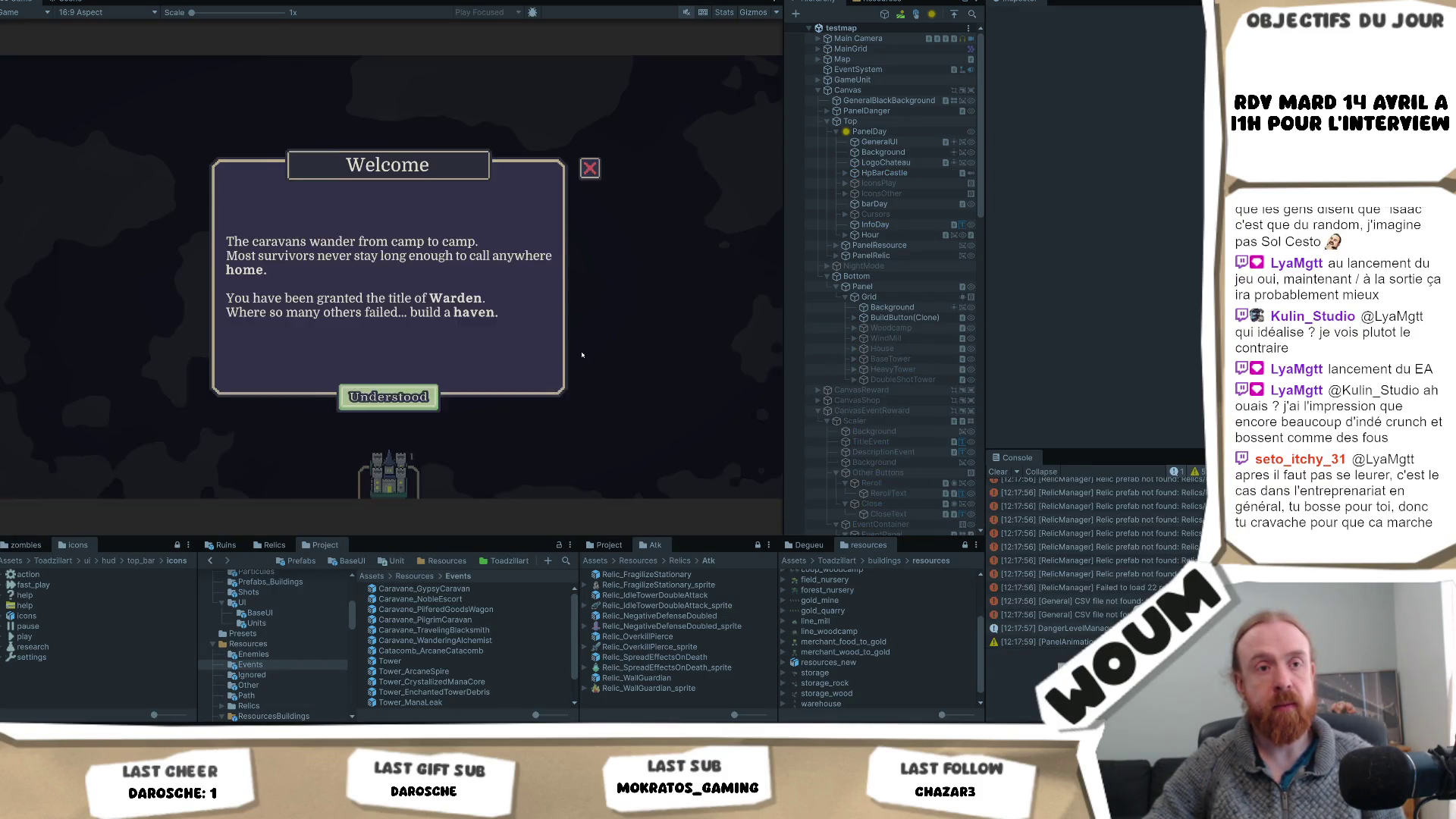
- Dismiss the welcome message, place the TownCenter on the marked plot and dismiss the time notice
click(389, 395)
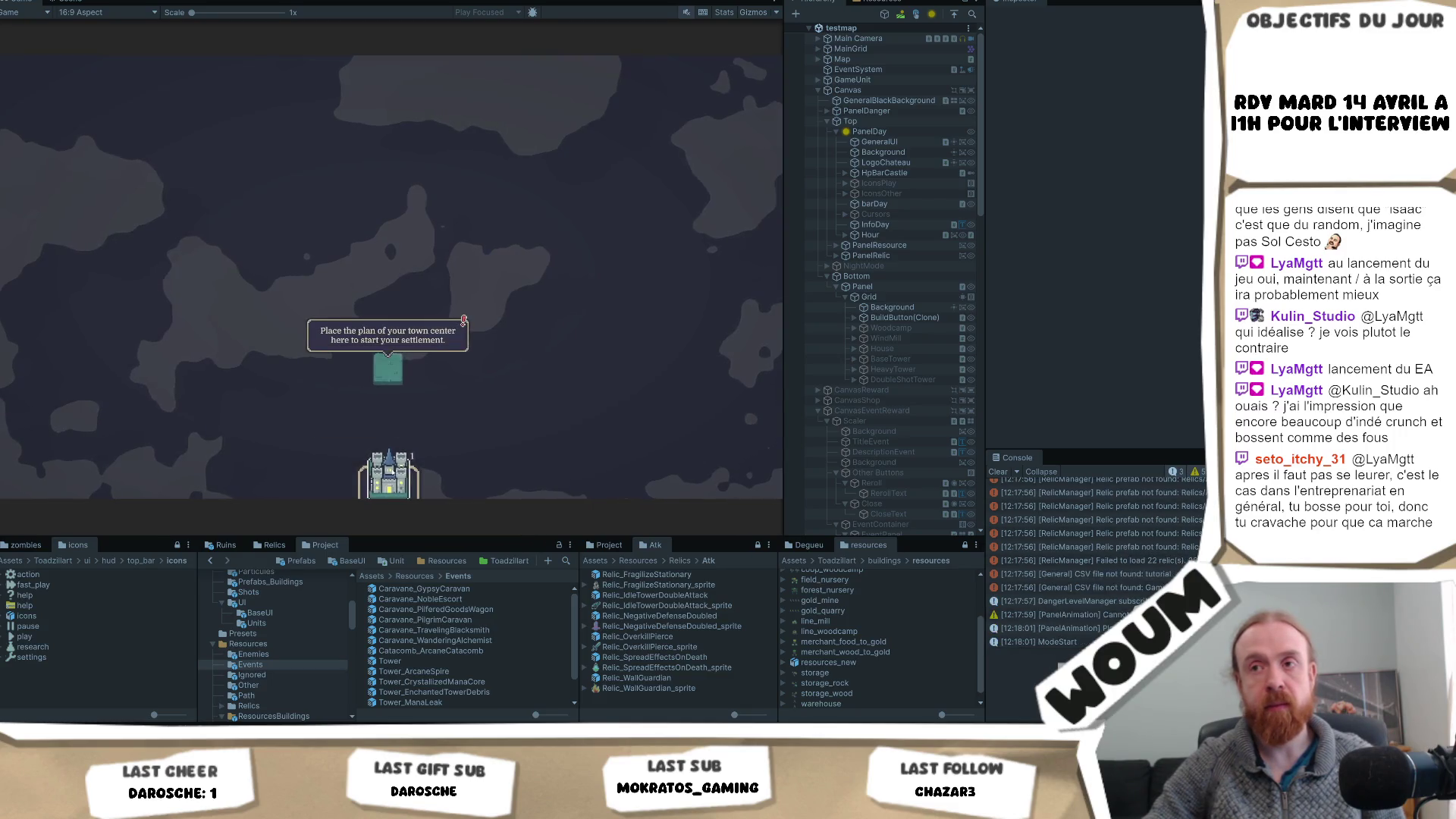
drag(389, 474, 388, 371)
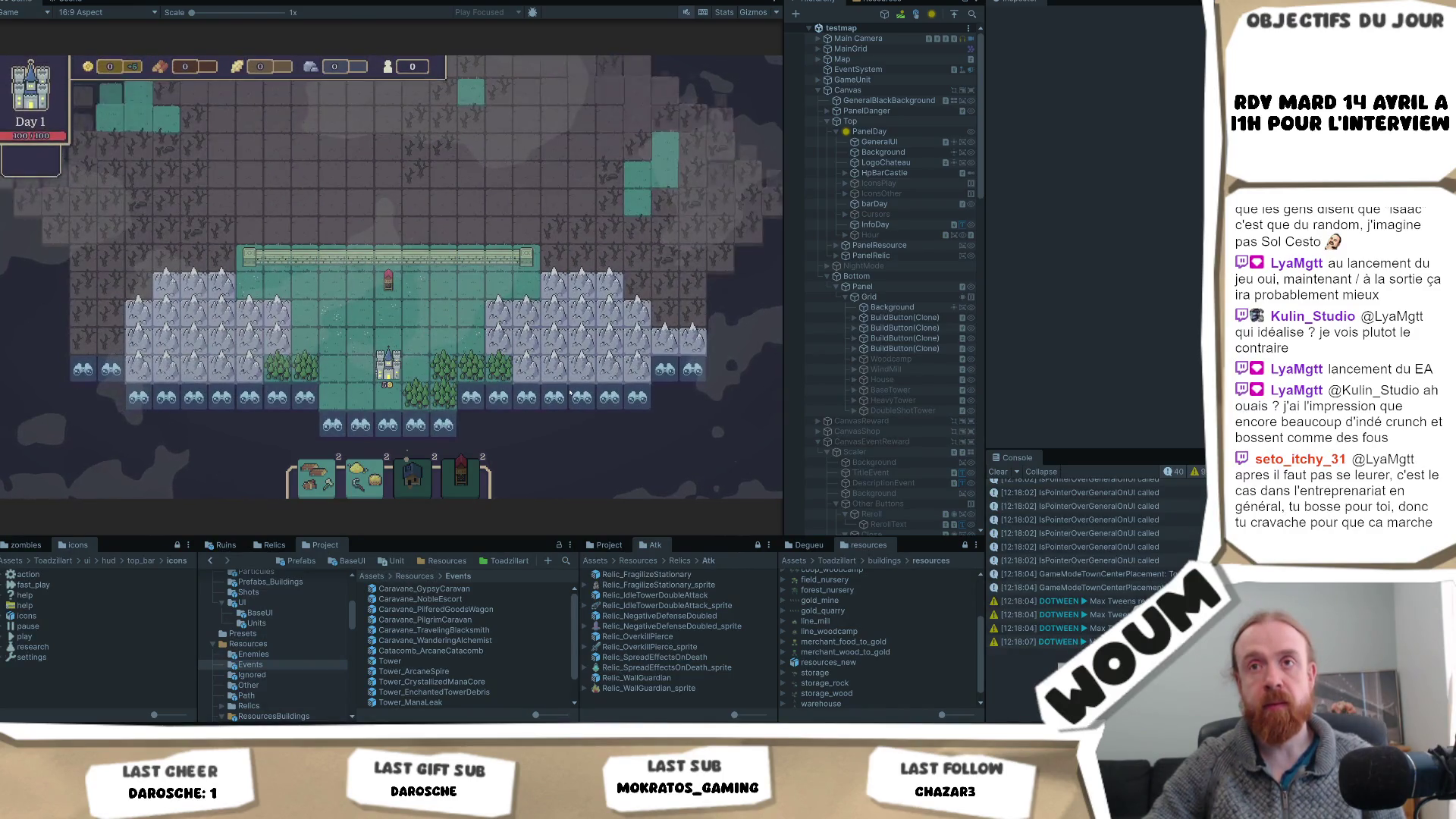
click(388, 385)
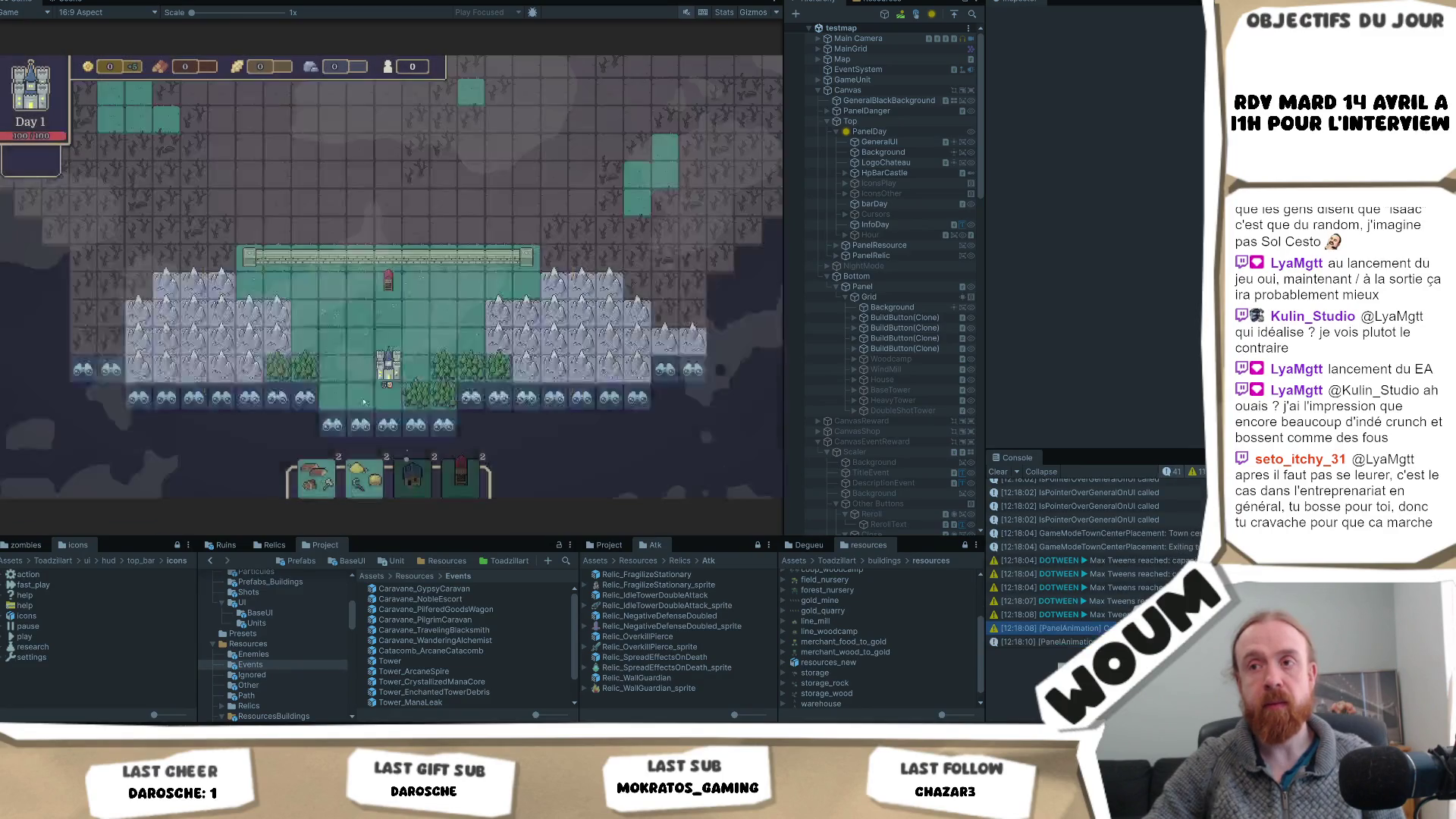
- Reveal fog tiles right of town and around the forest until day 1's reveals run out
click(470, 398)
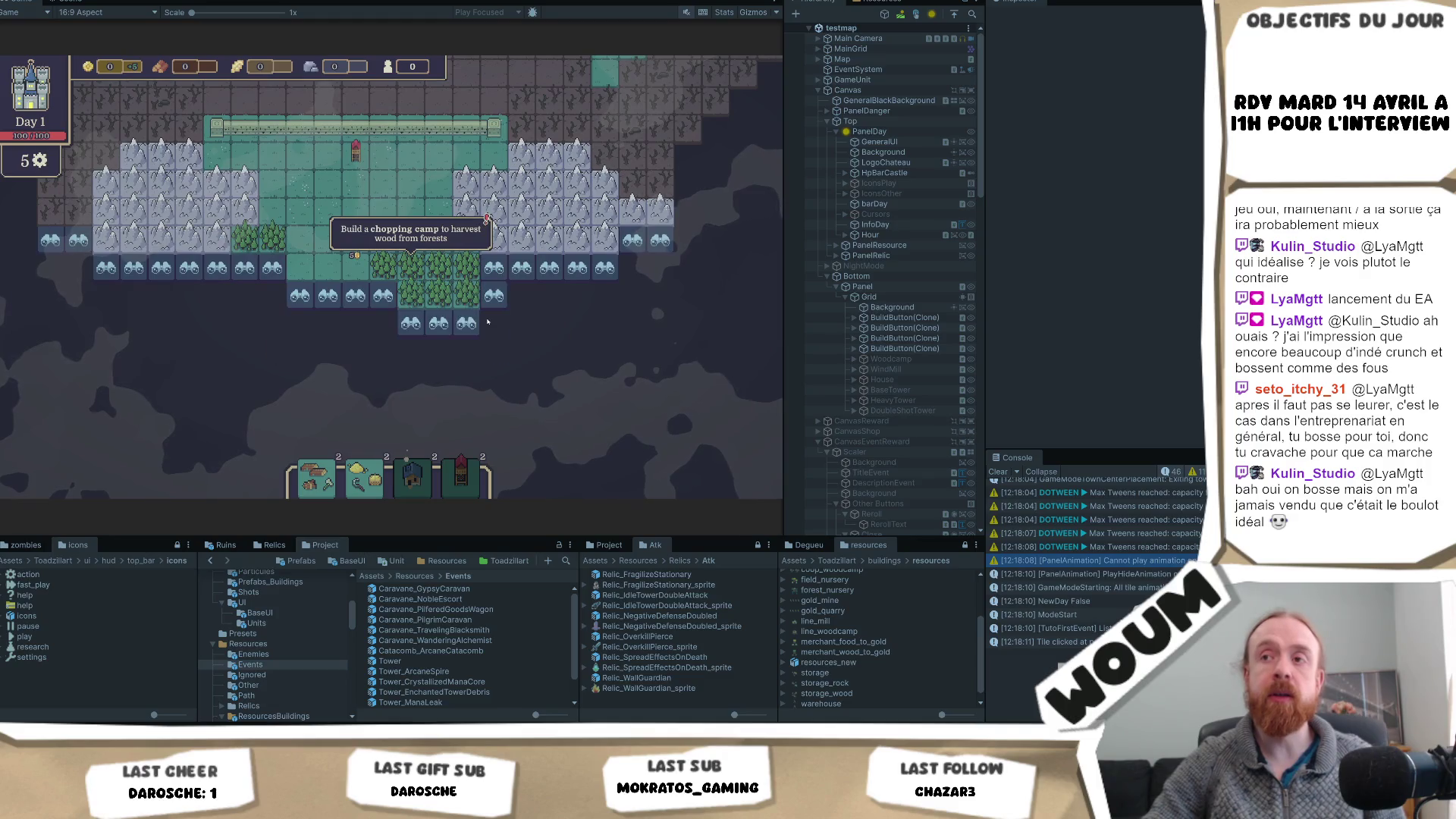
click(521, 351)
click(522, 351)
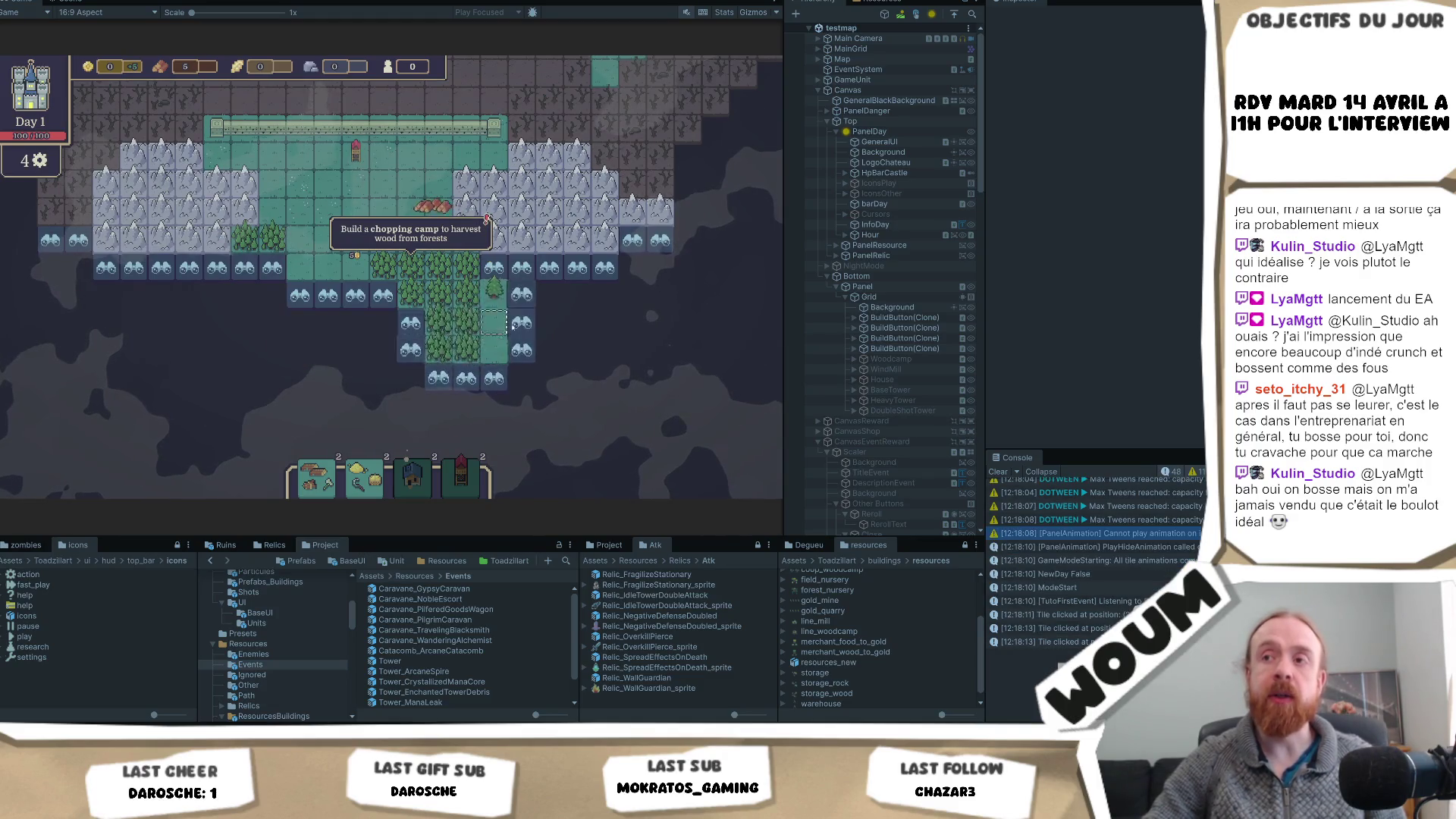
click(523, 351)
click(410, 322)
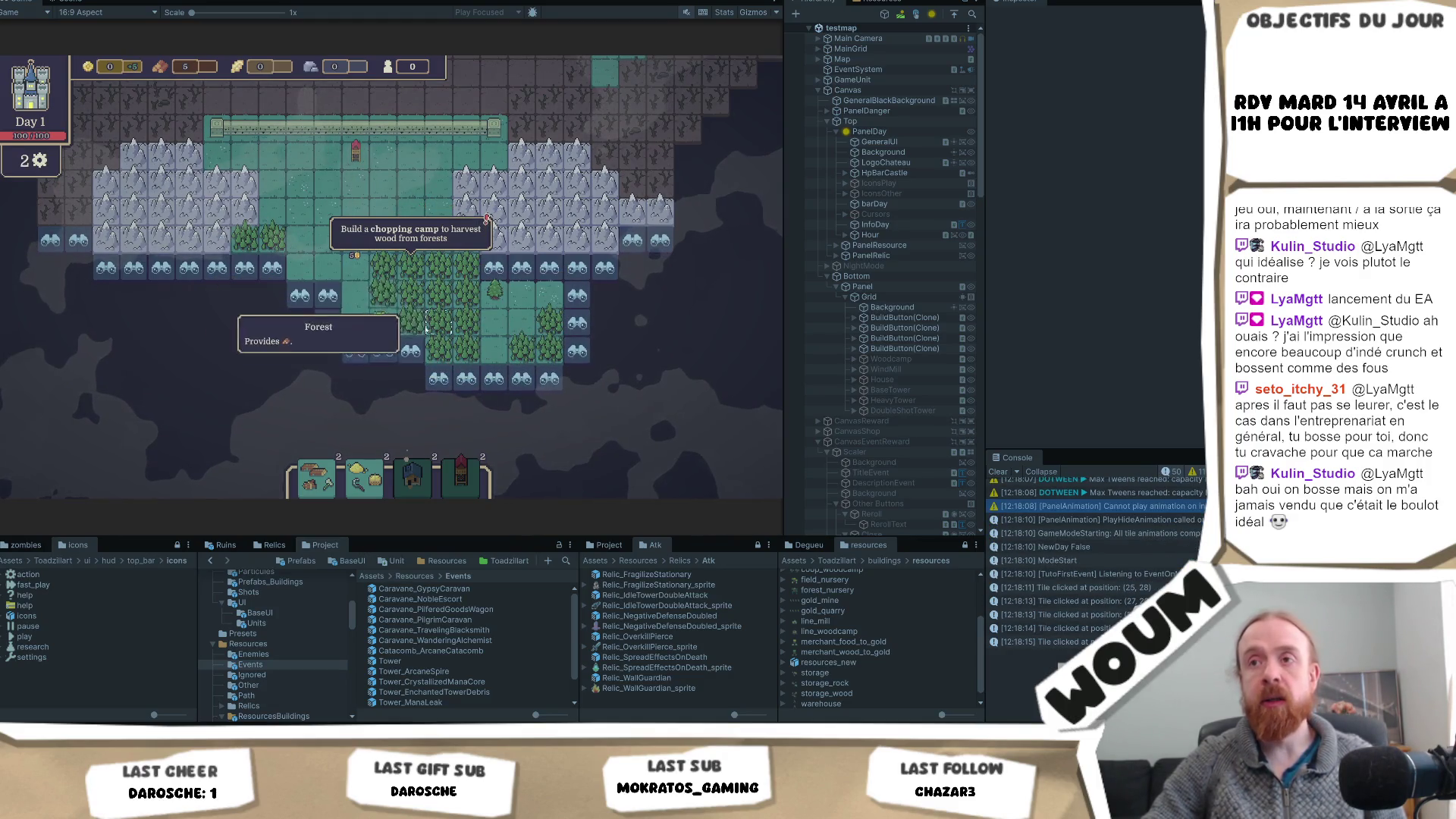
click(438, 378)
click(466, 378)
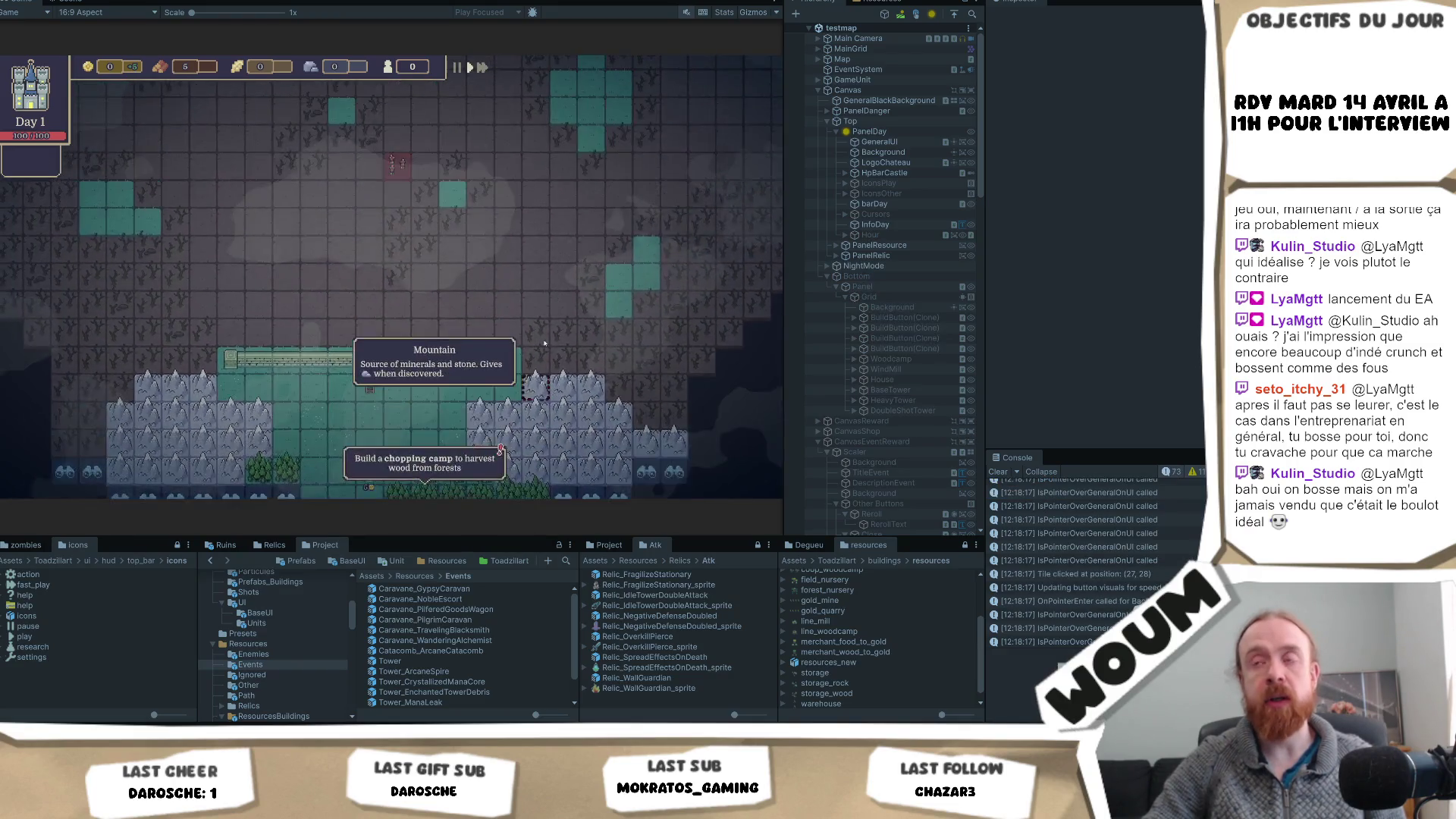
drag(518, 413, 523, 375)
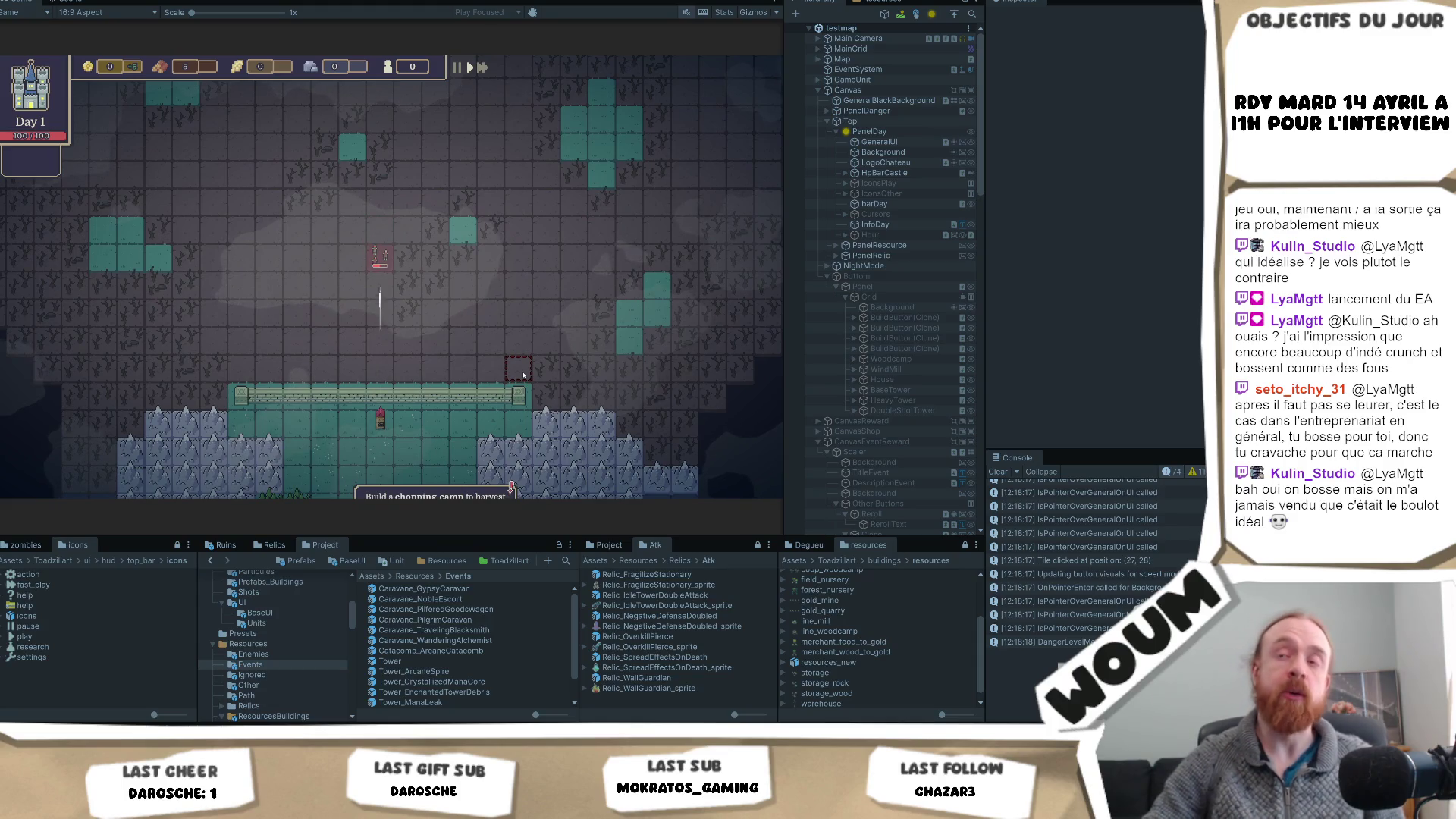
click(427, 393)
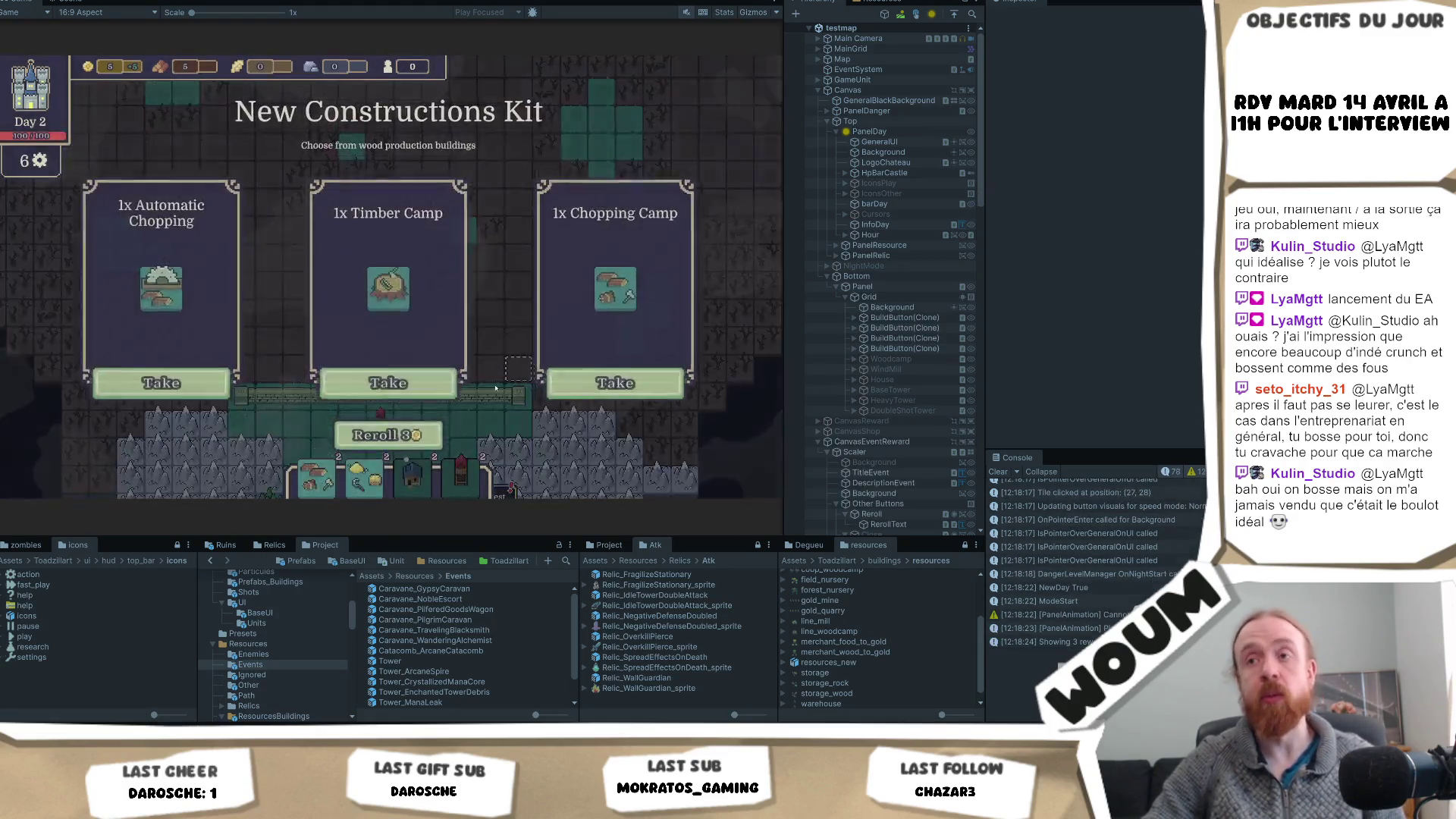
- Take the Timber Camp, then reveal forest, event and field tiles until day 3 arrives
click(438, 375)
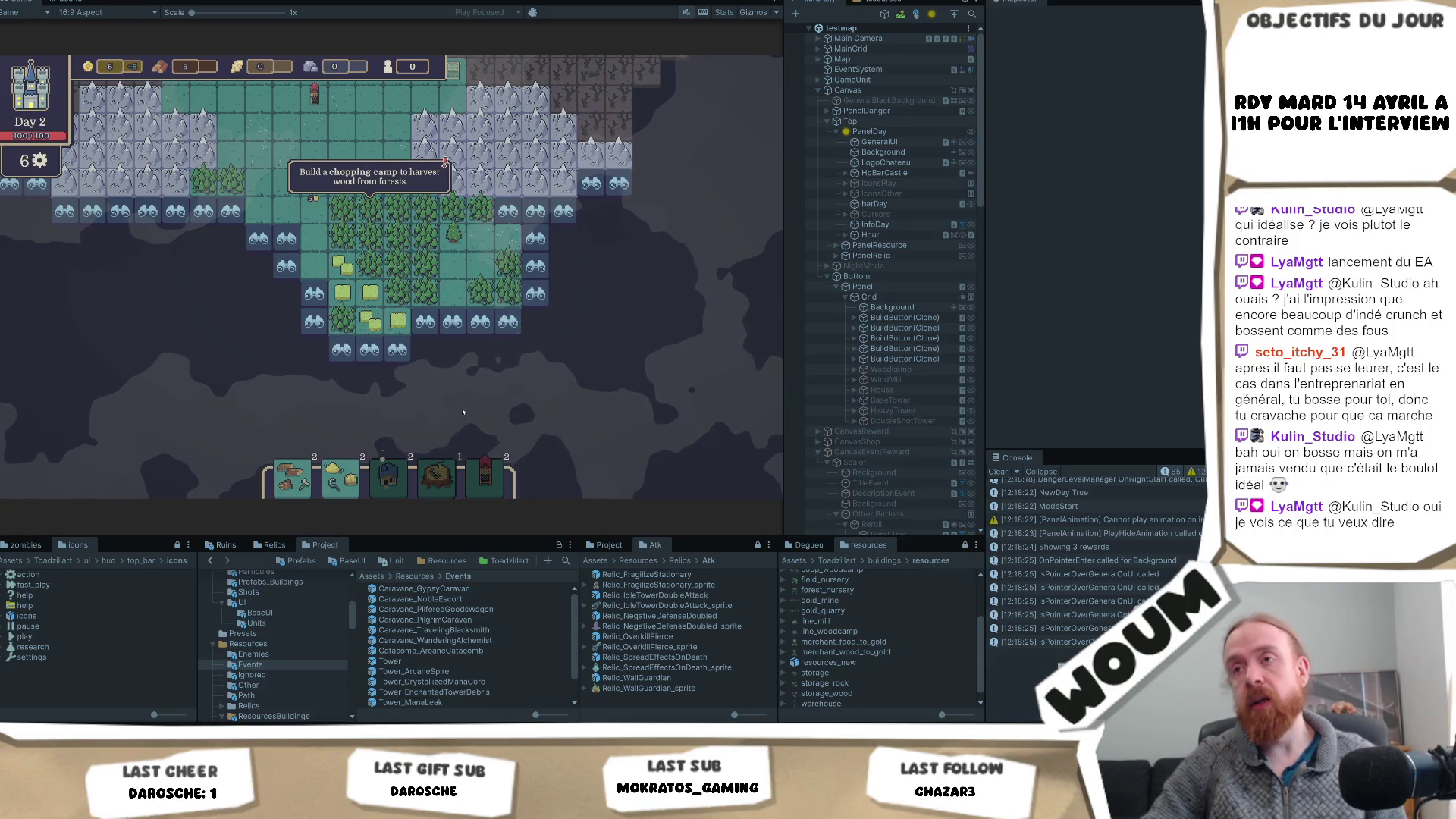
click(512, 334)
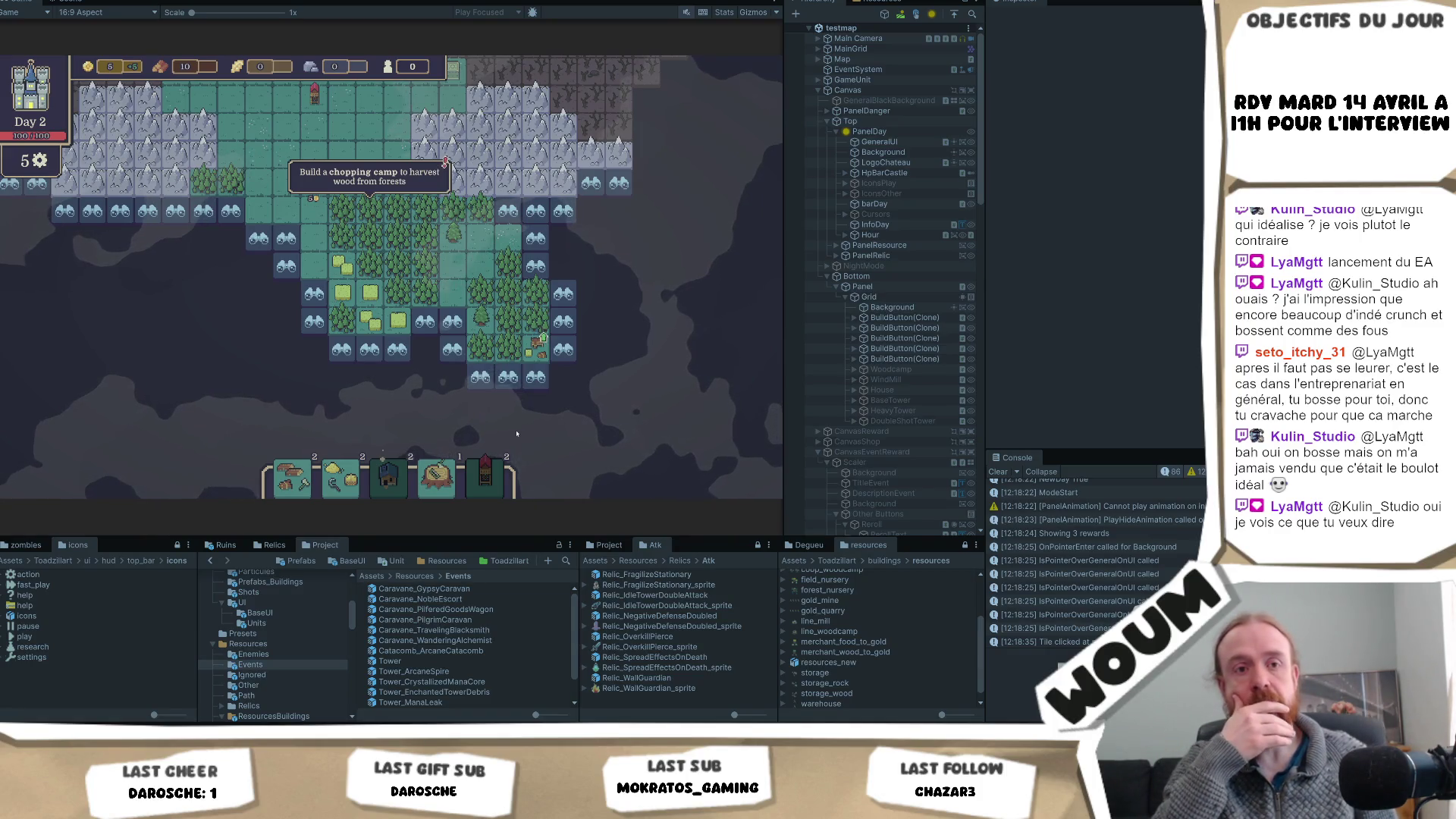
click(455, 350)
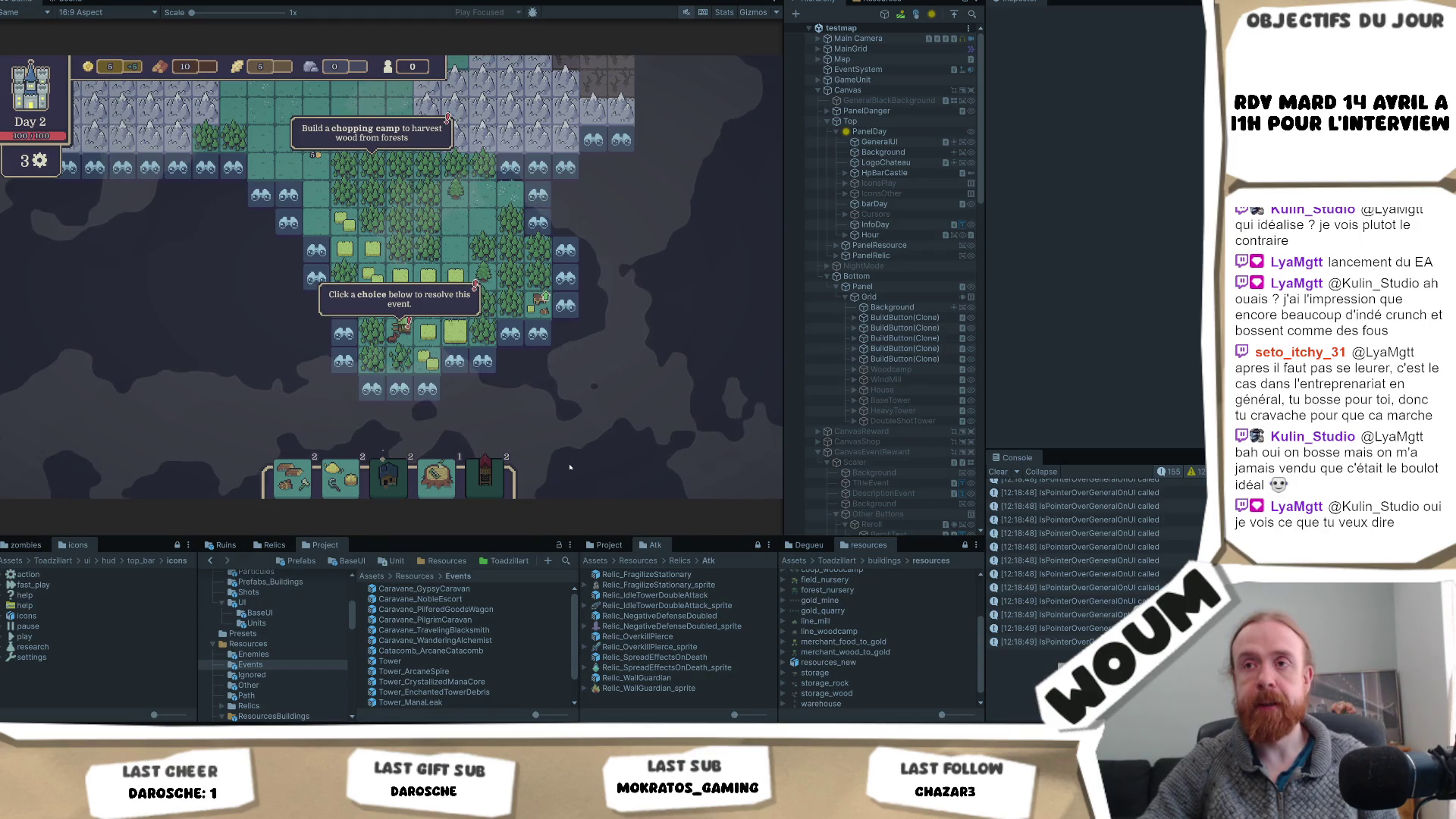
mouse_move(395, 326)
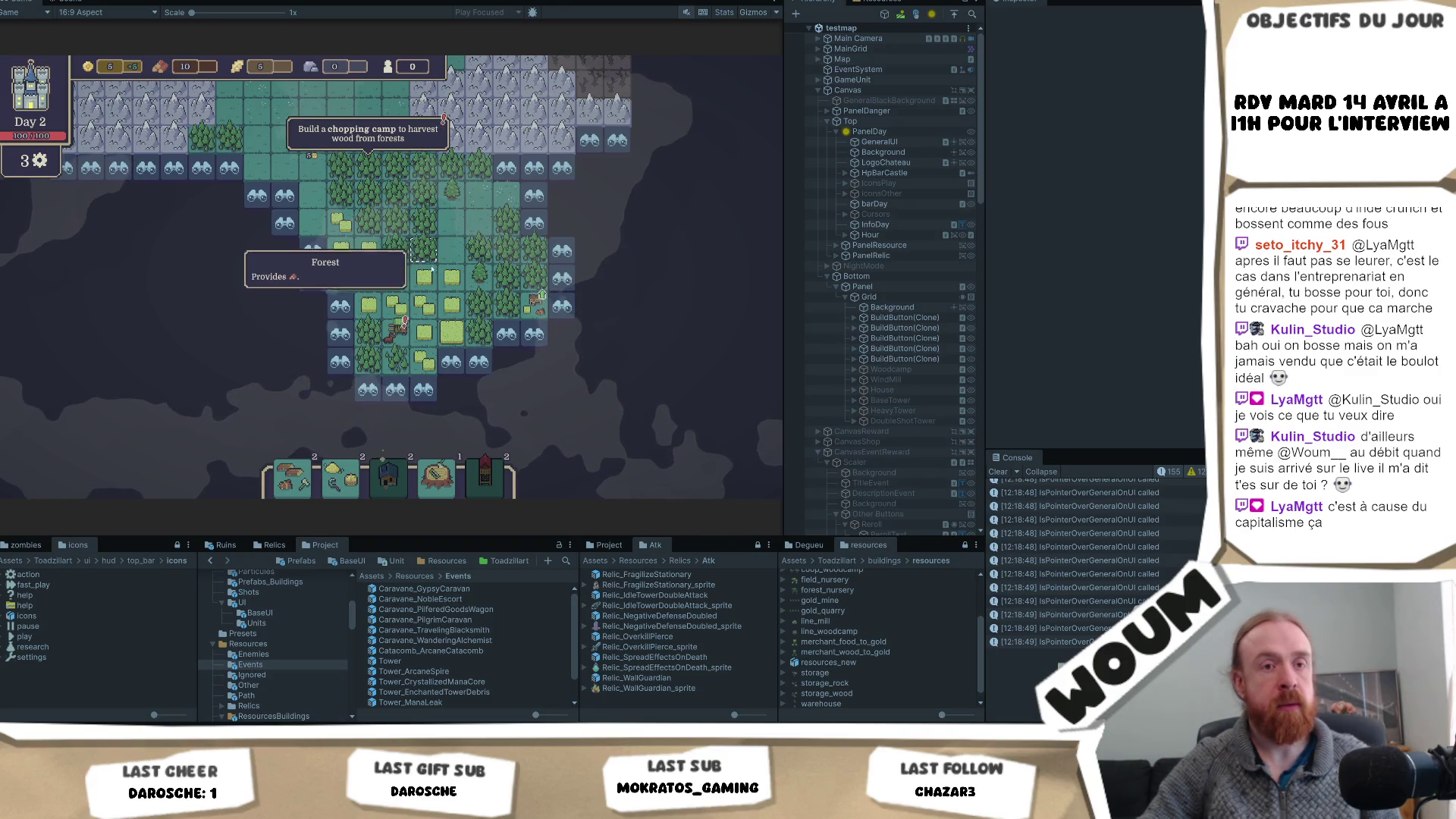
click(498, 346)
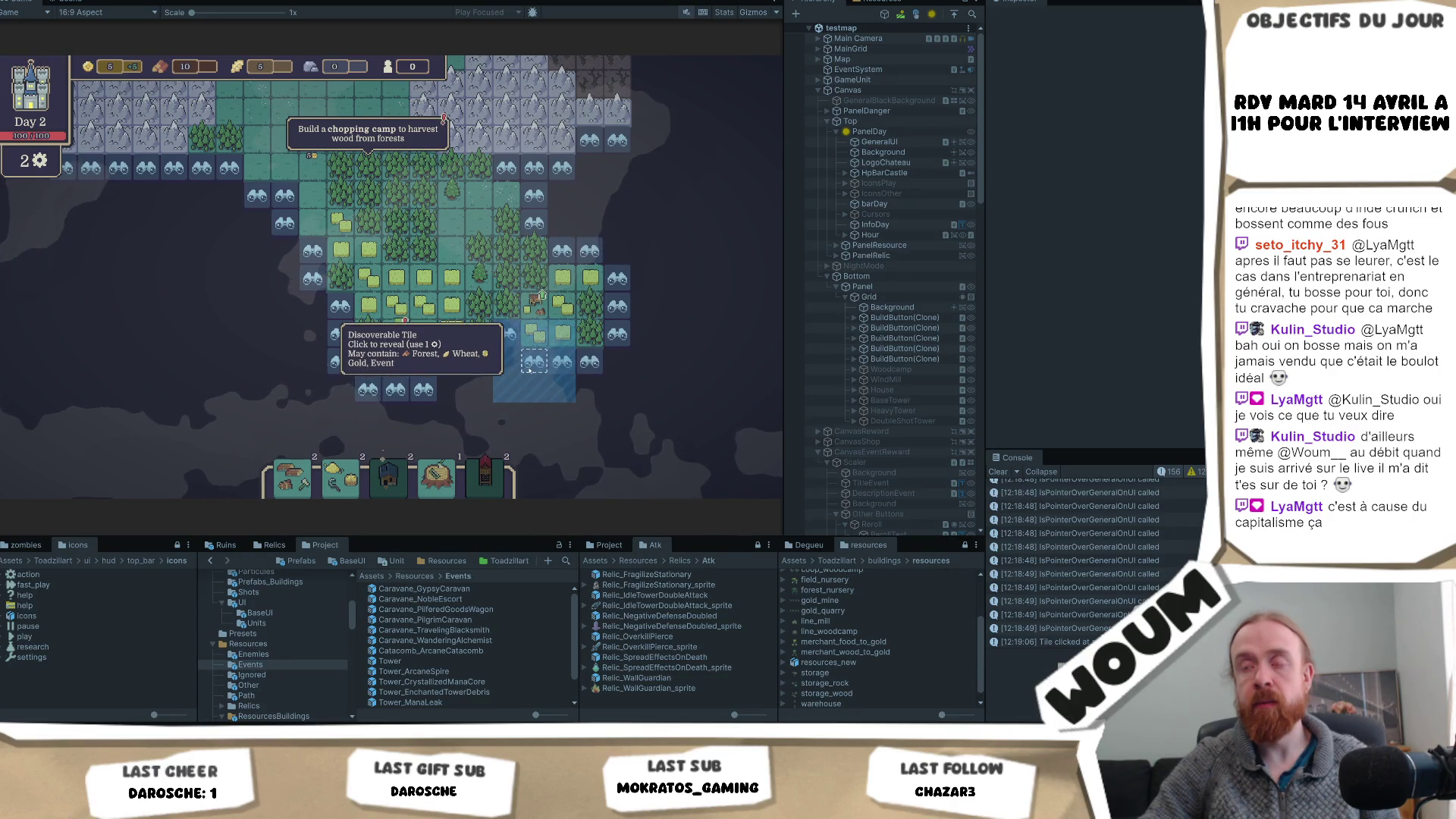
click(533, 362)
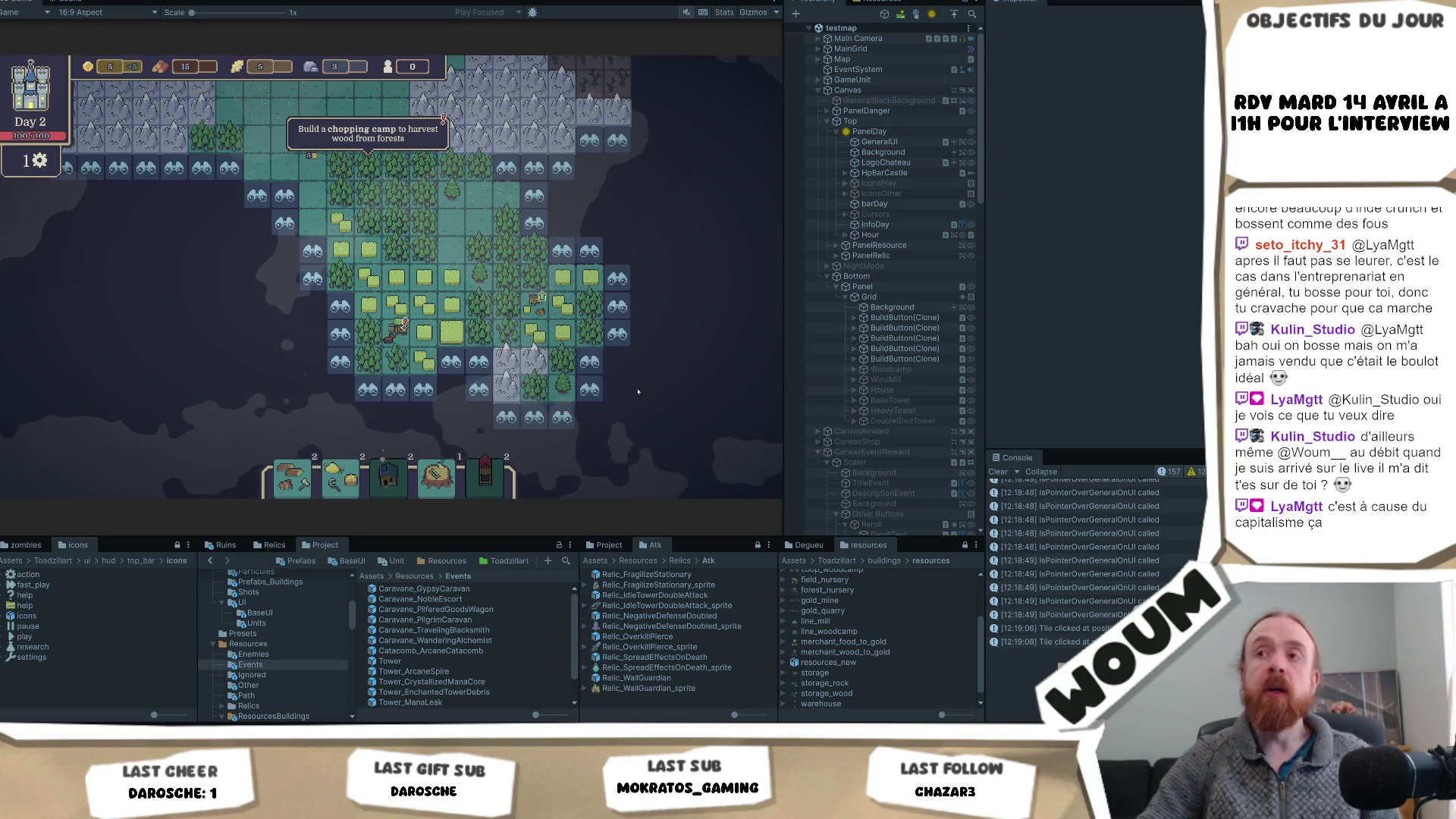
click(543, 190)
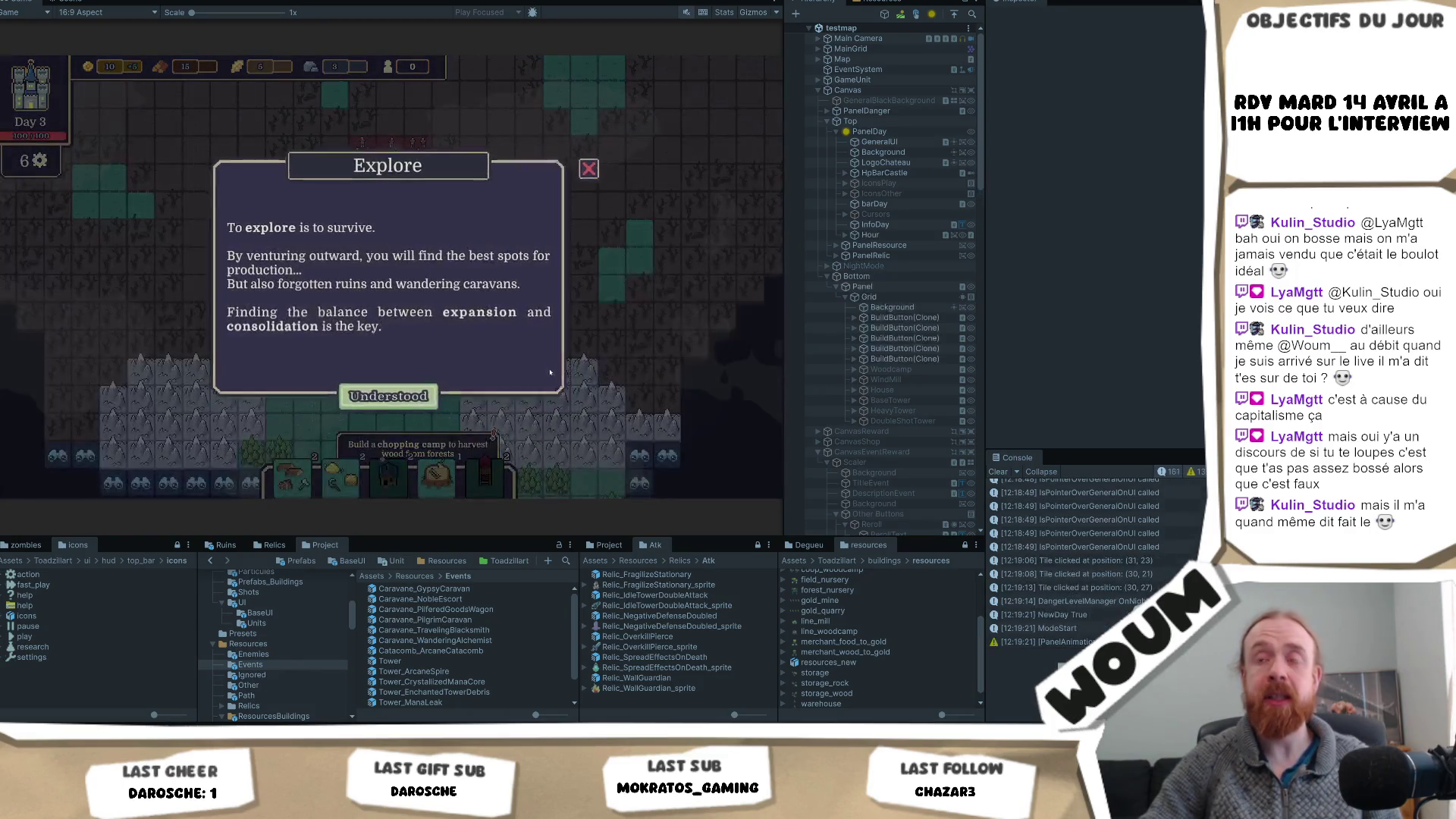
- Acknowledge the Explore tip and take the Harvest Camp from the day 3 construction kit
click(387, 489)
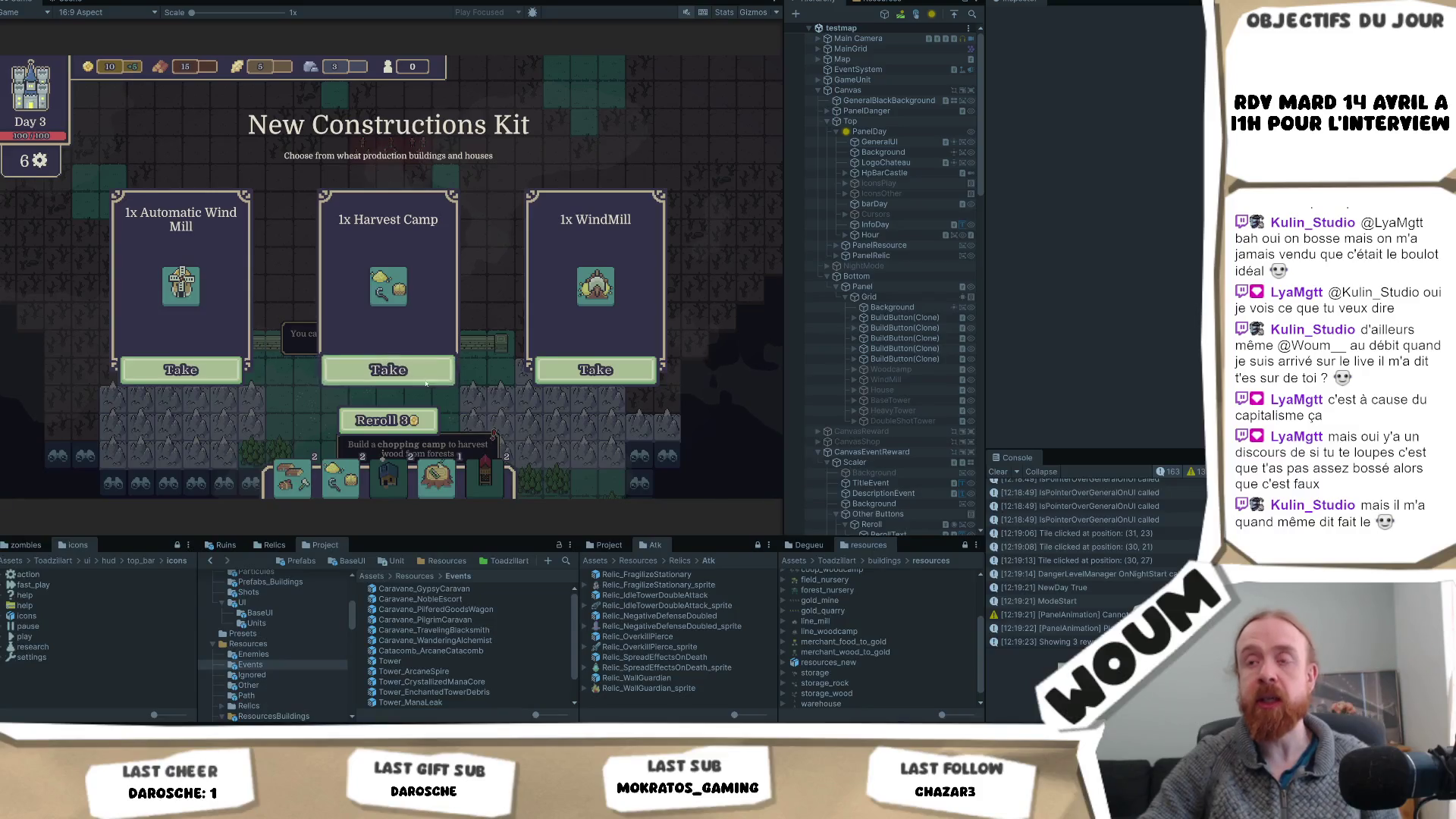
click(384, 362)
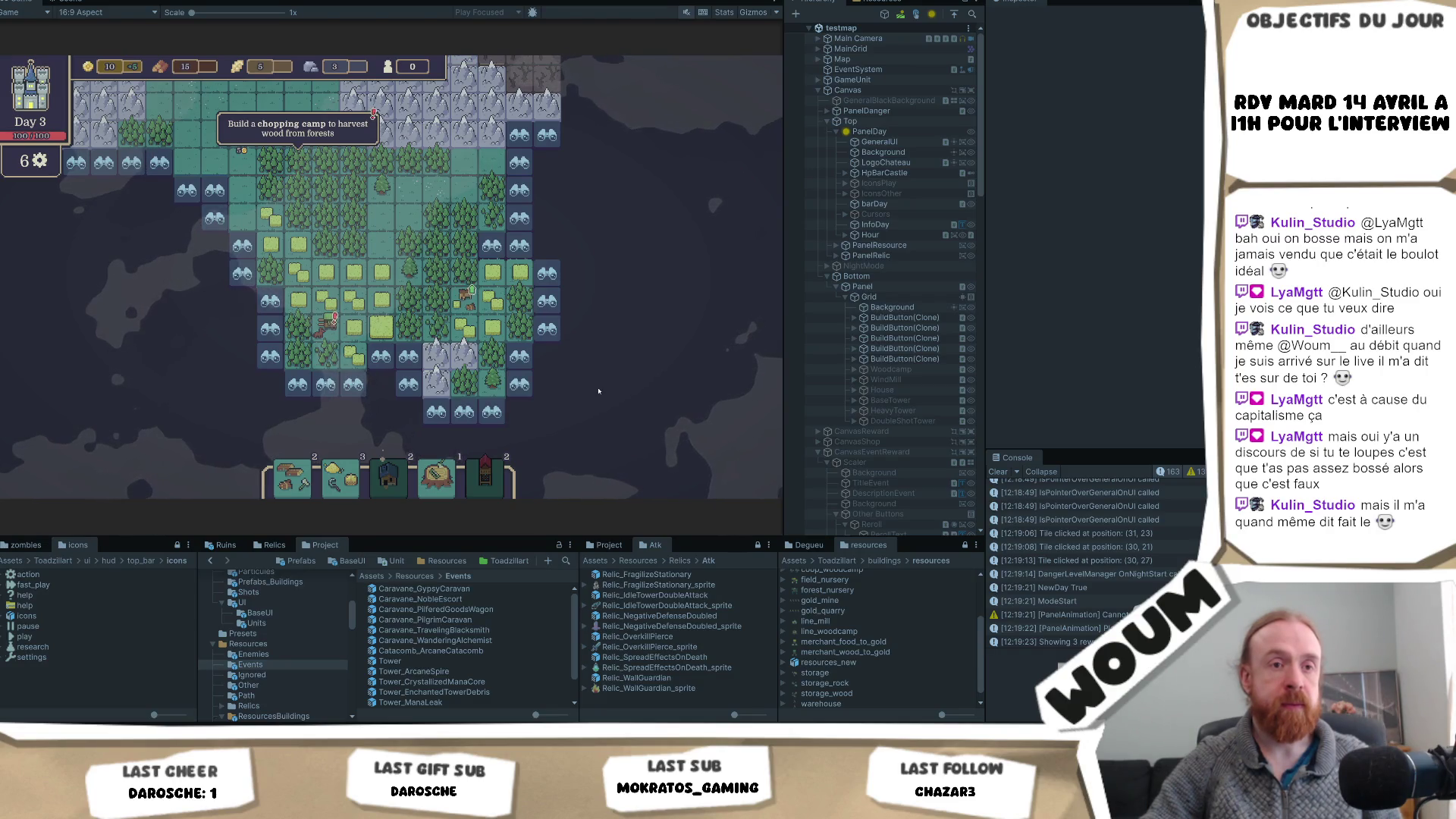
mouse_move(488, 343)
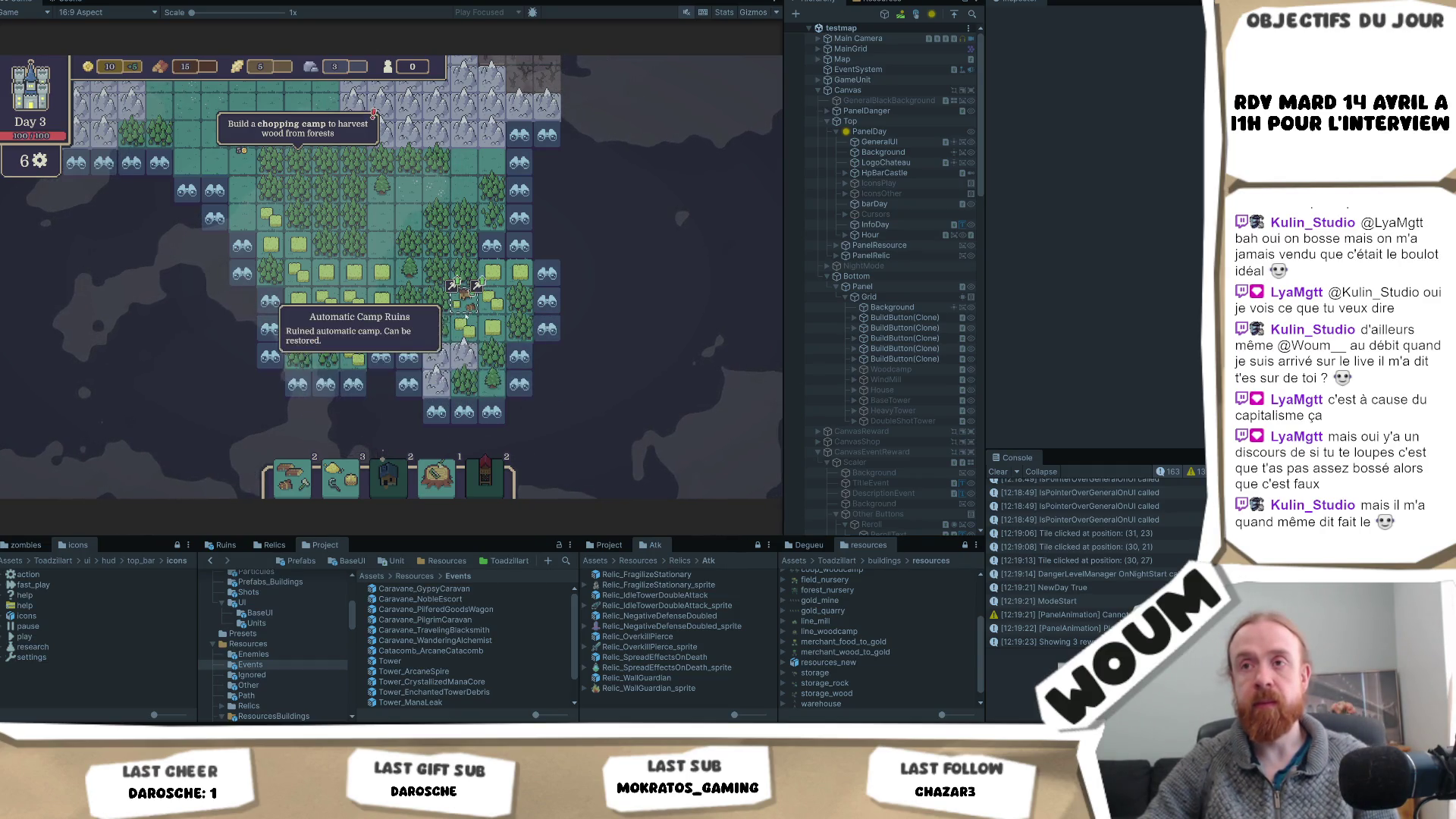
mouse_move(441, 310)
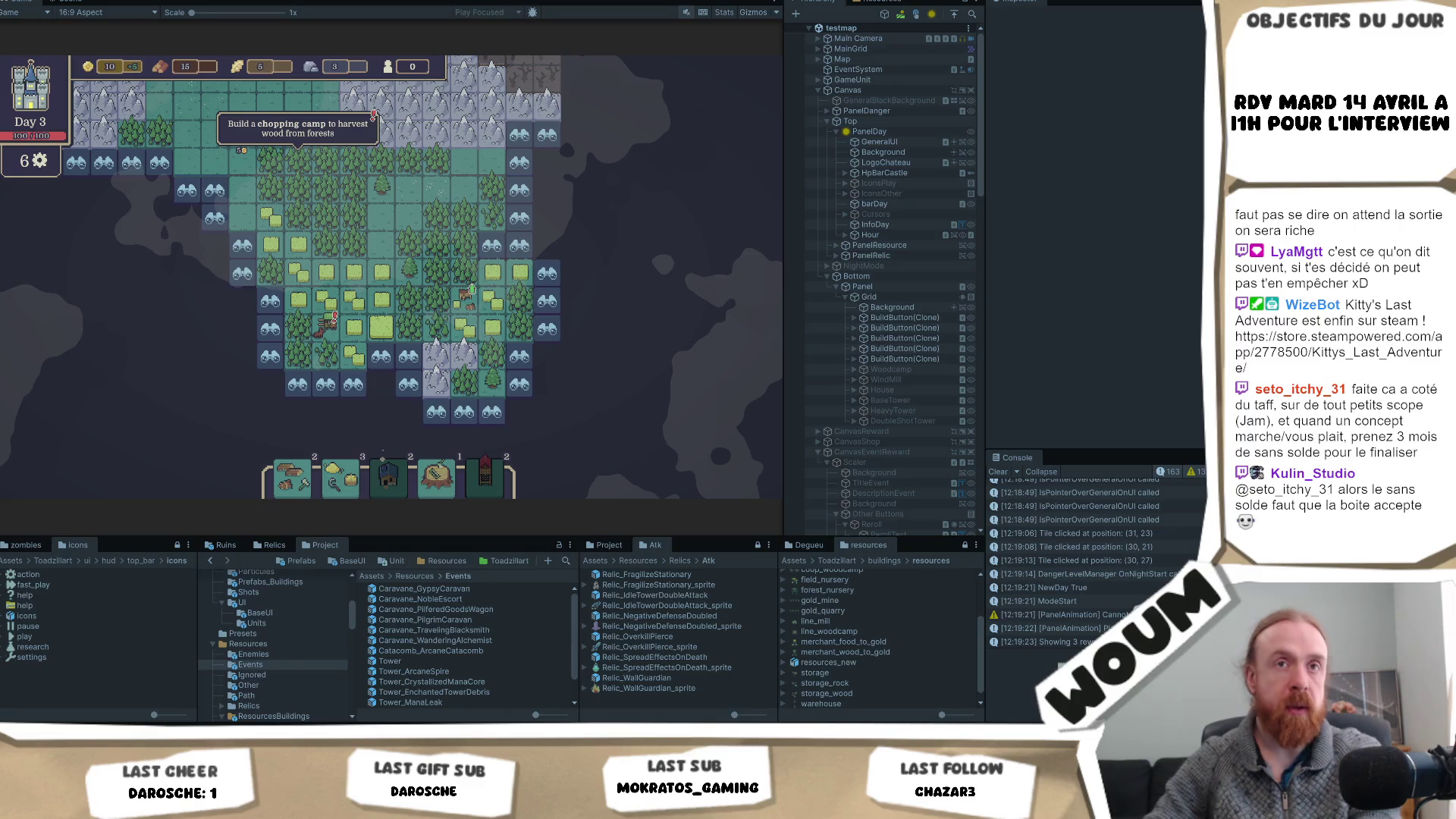
mouse_move(331, 371)
mouse_move(346, 296)
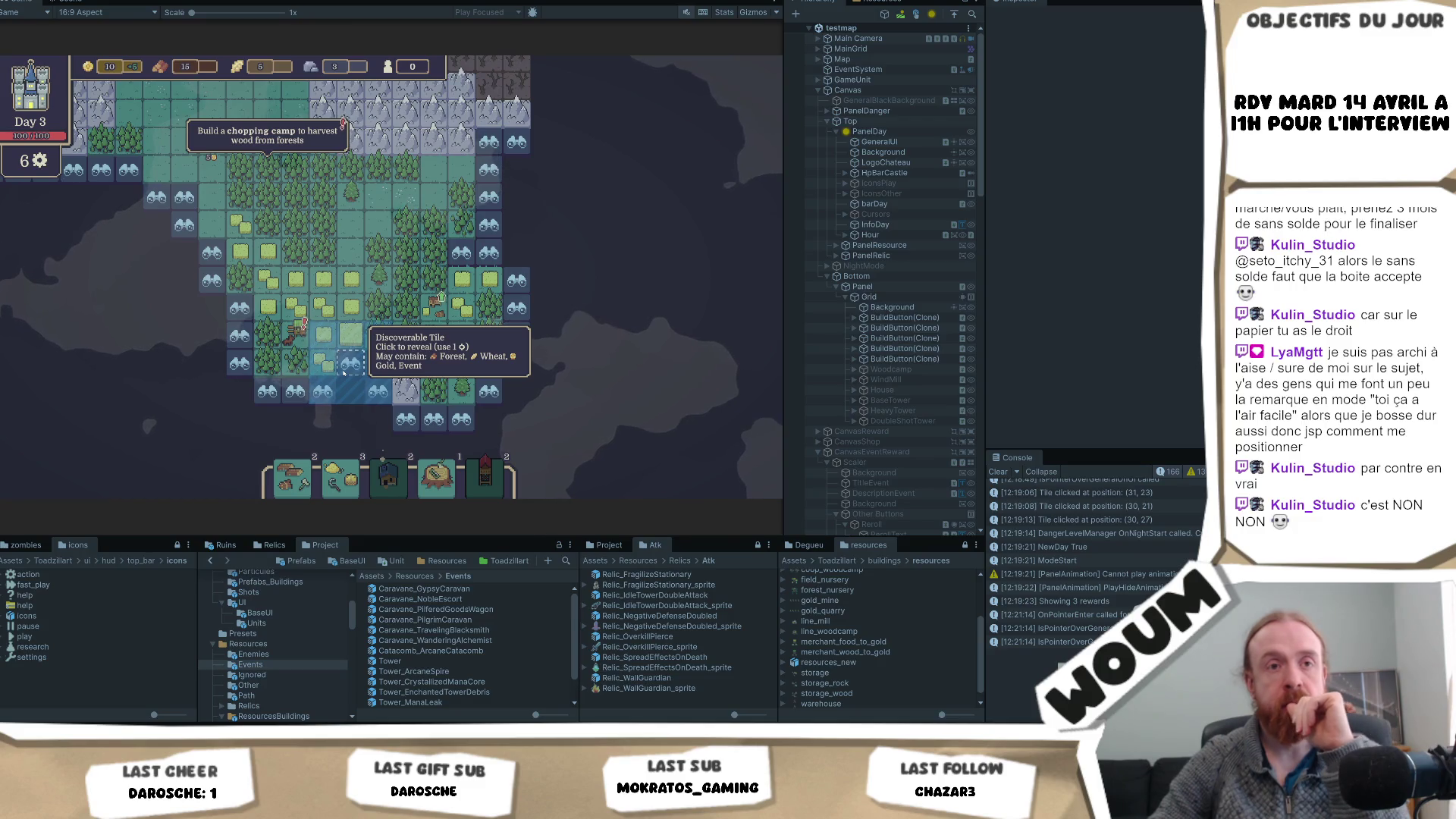
- Reveal six discoverable tiles across the map, uncovering wheat, forest and grass land
click(345, 367)
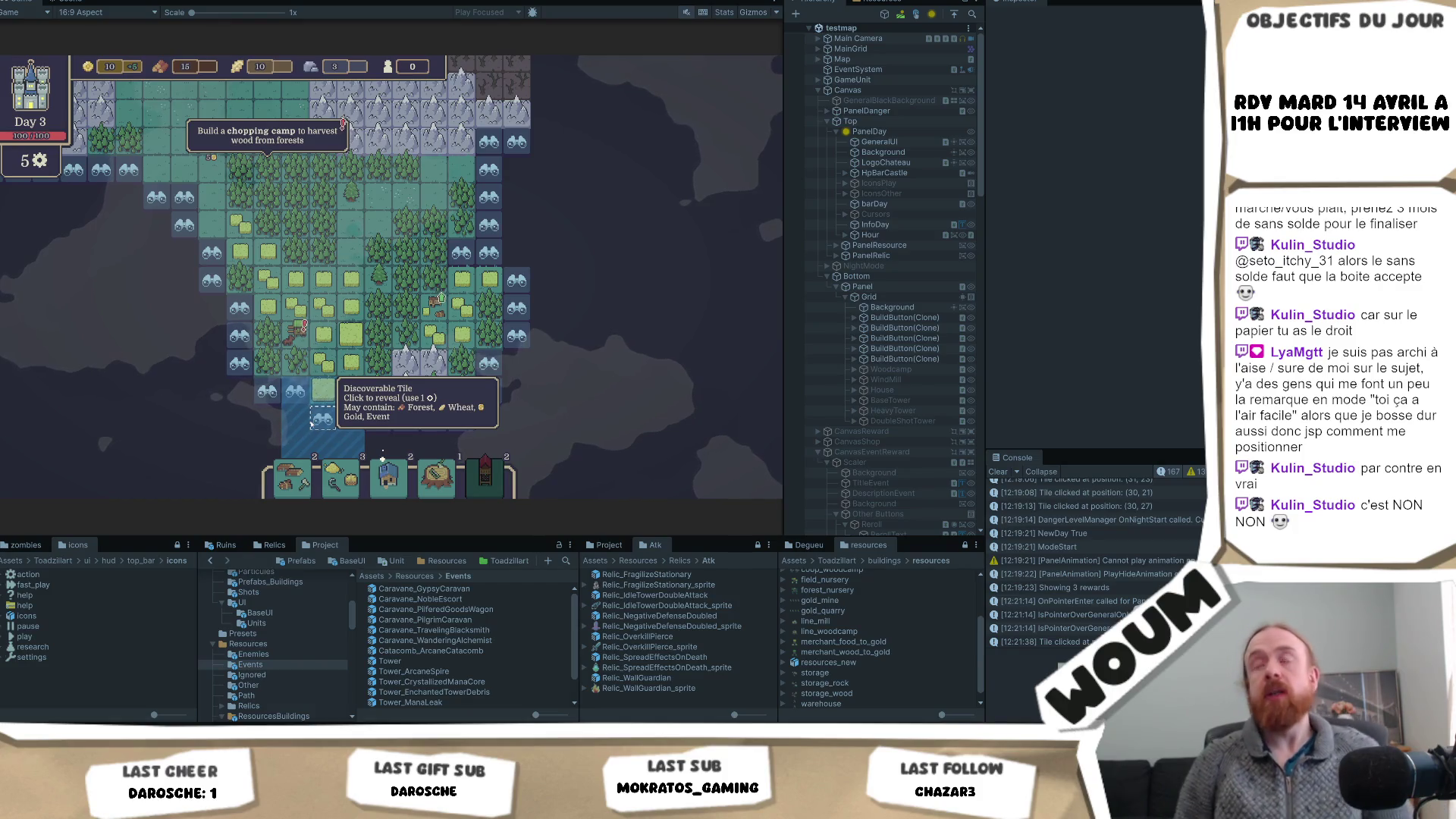
click(310, 422)
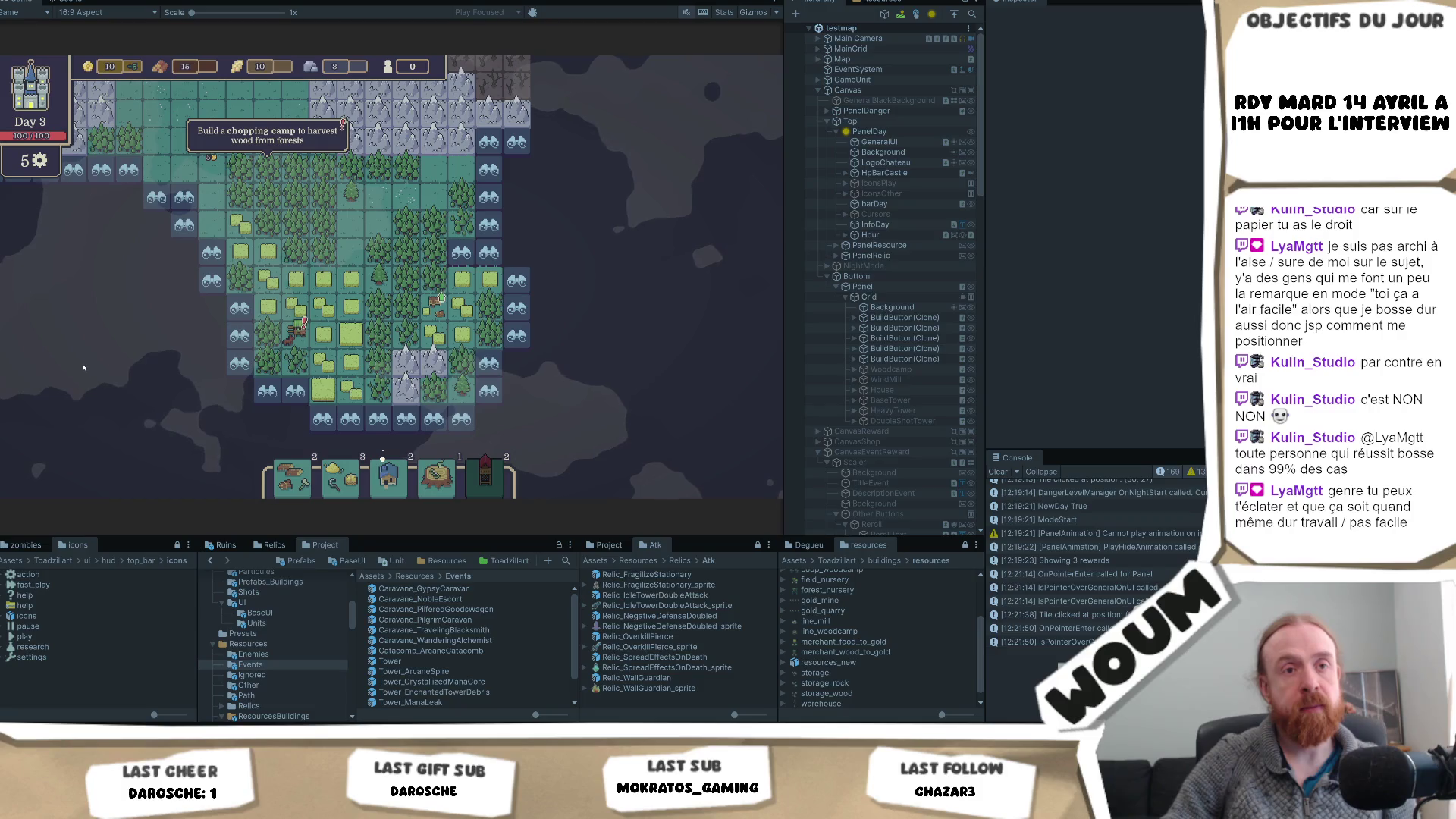
click(266, 390)
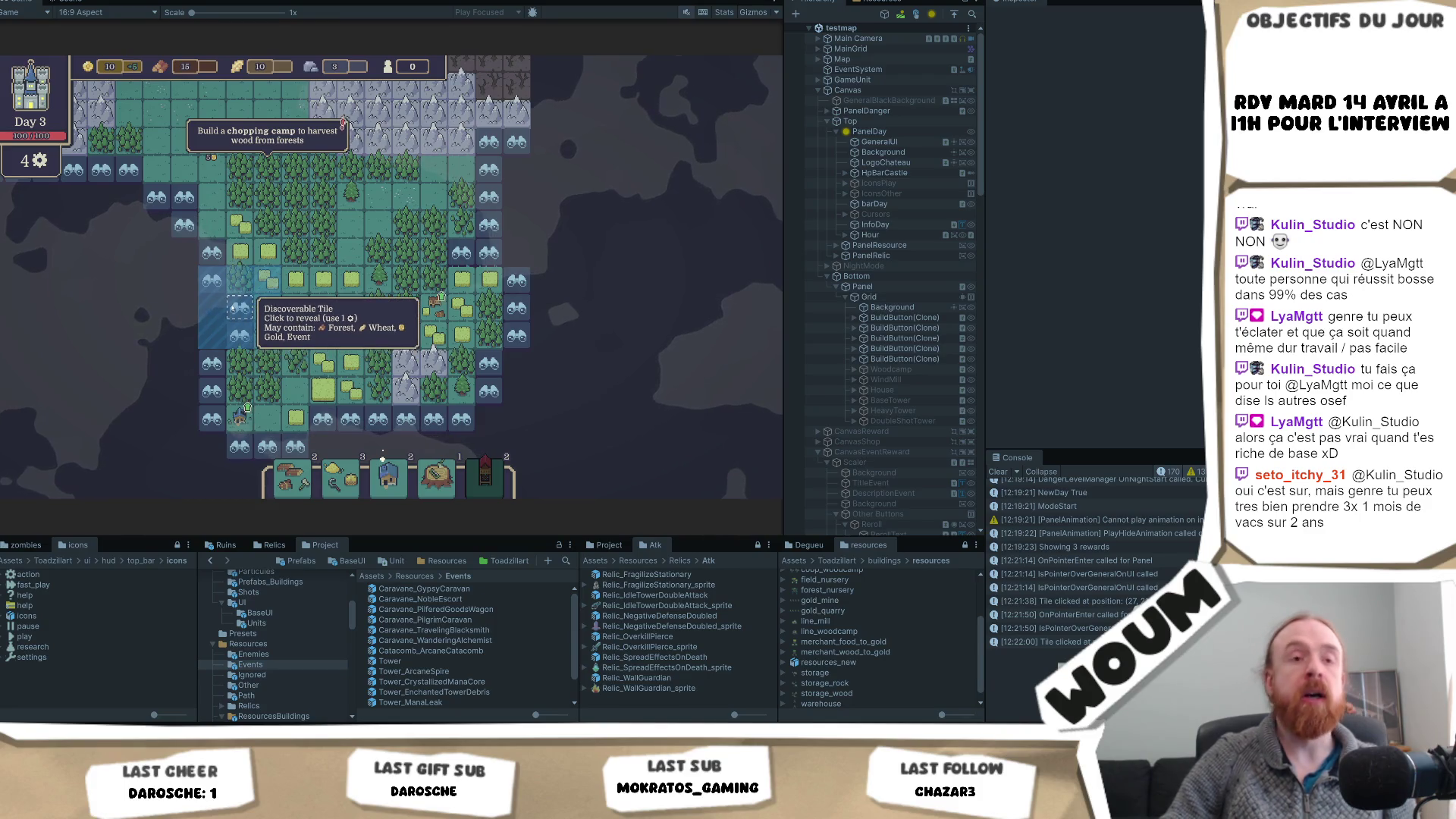
click(231, 316)
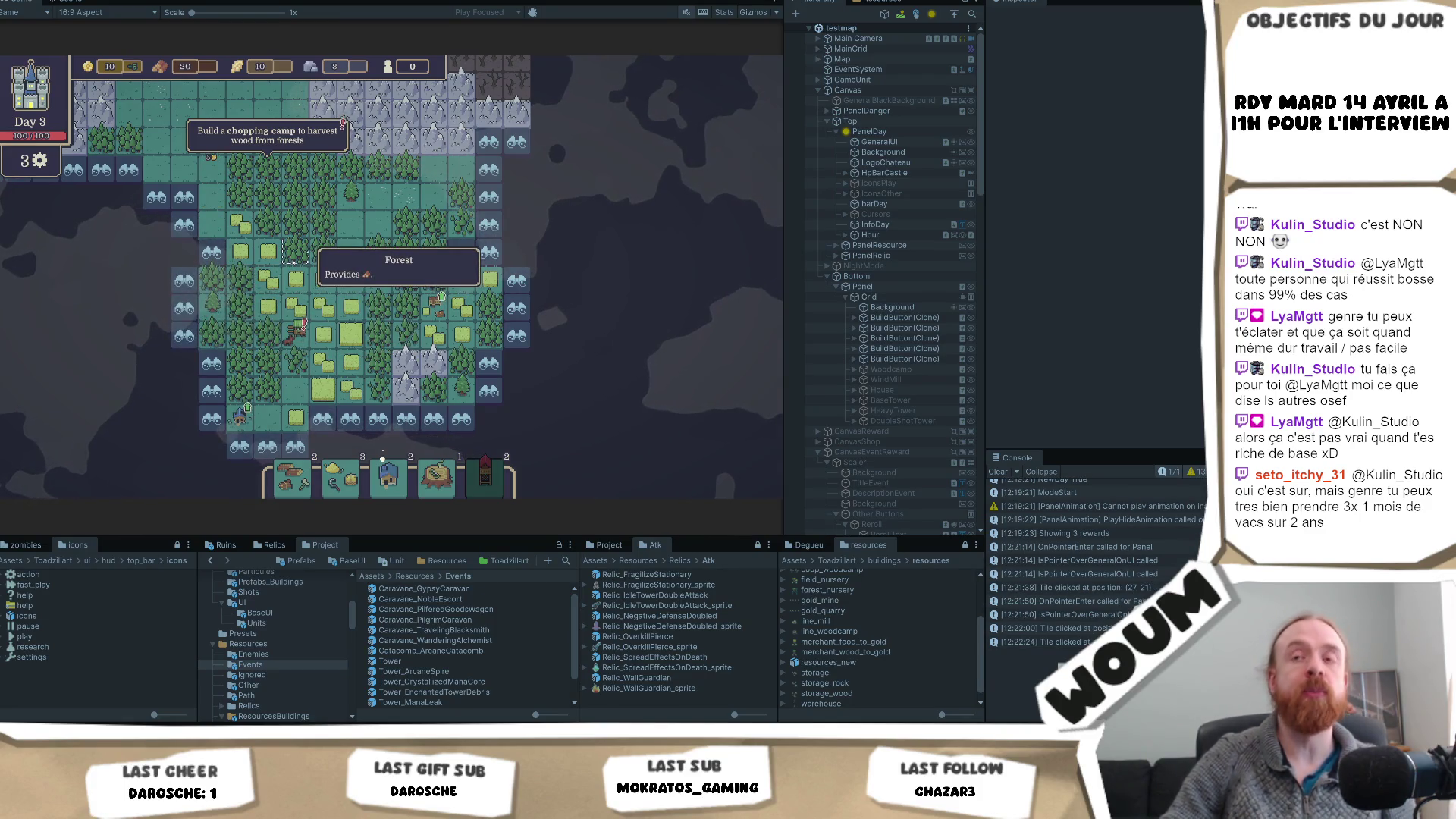
click(183, 226)
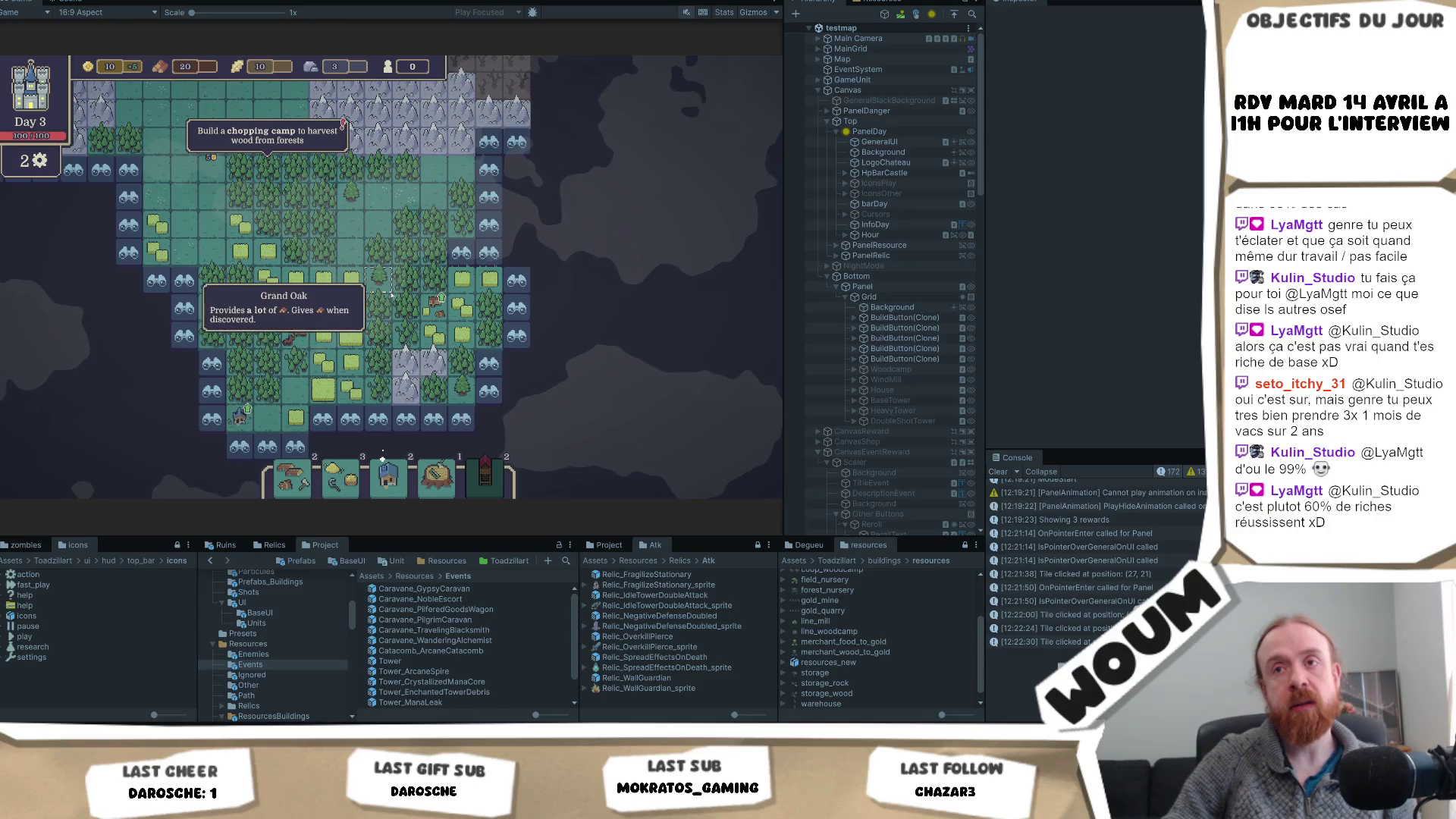
click(482, 257)
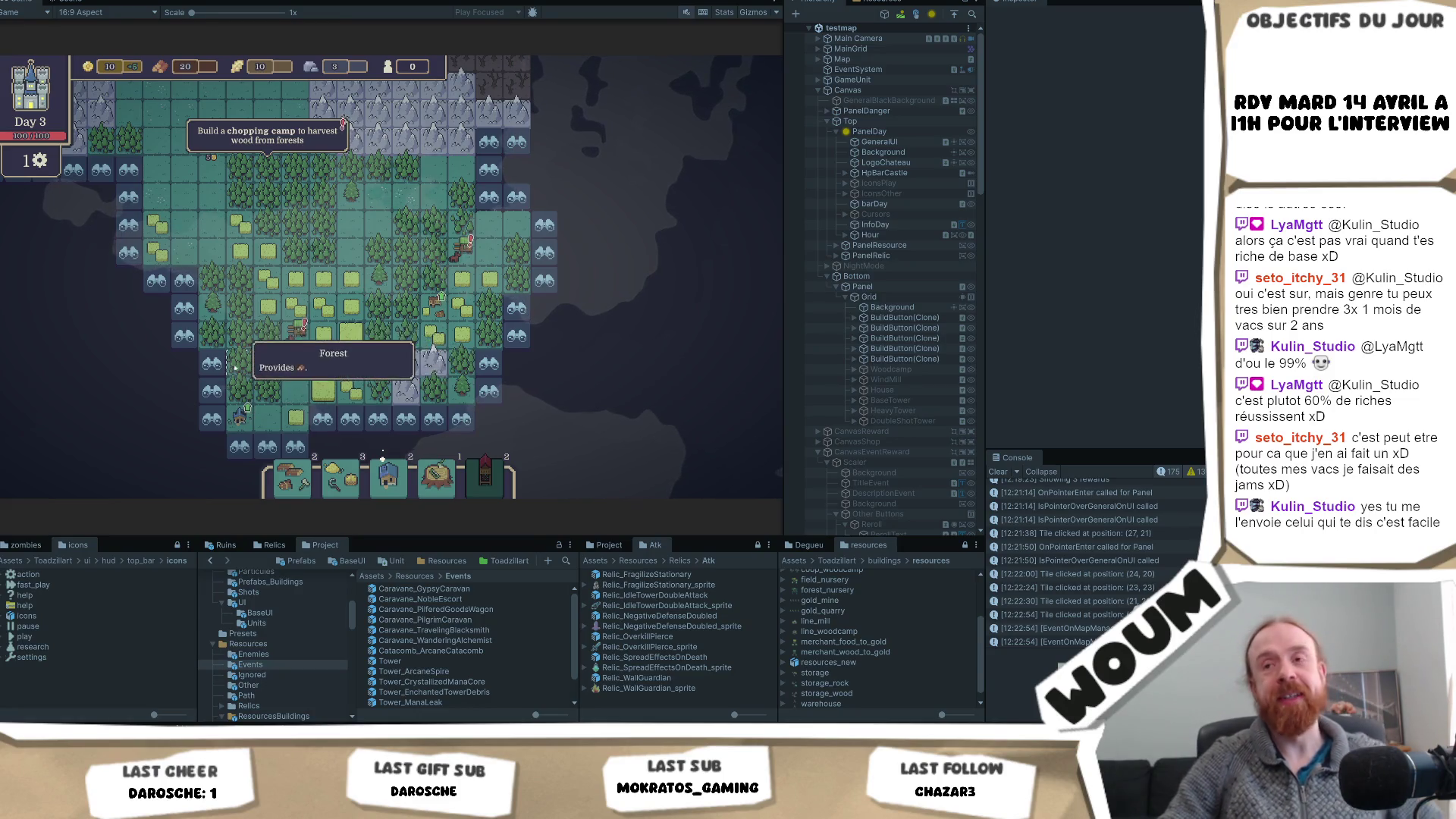
- Shift the map view up and left, then reveal the final tile to end day 3
mouse_move(436, 145)
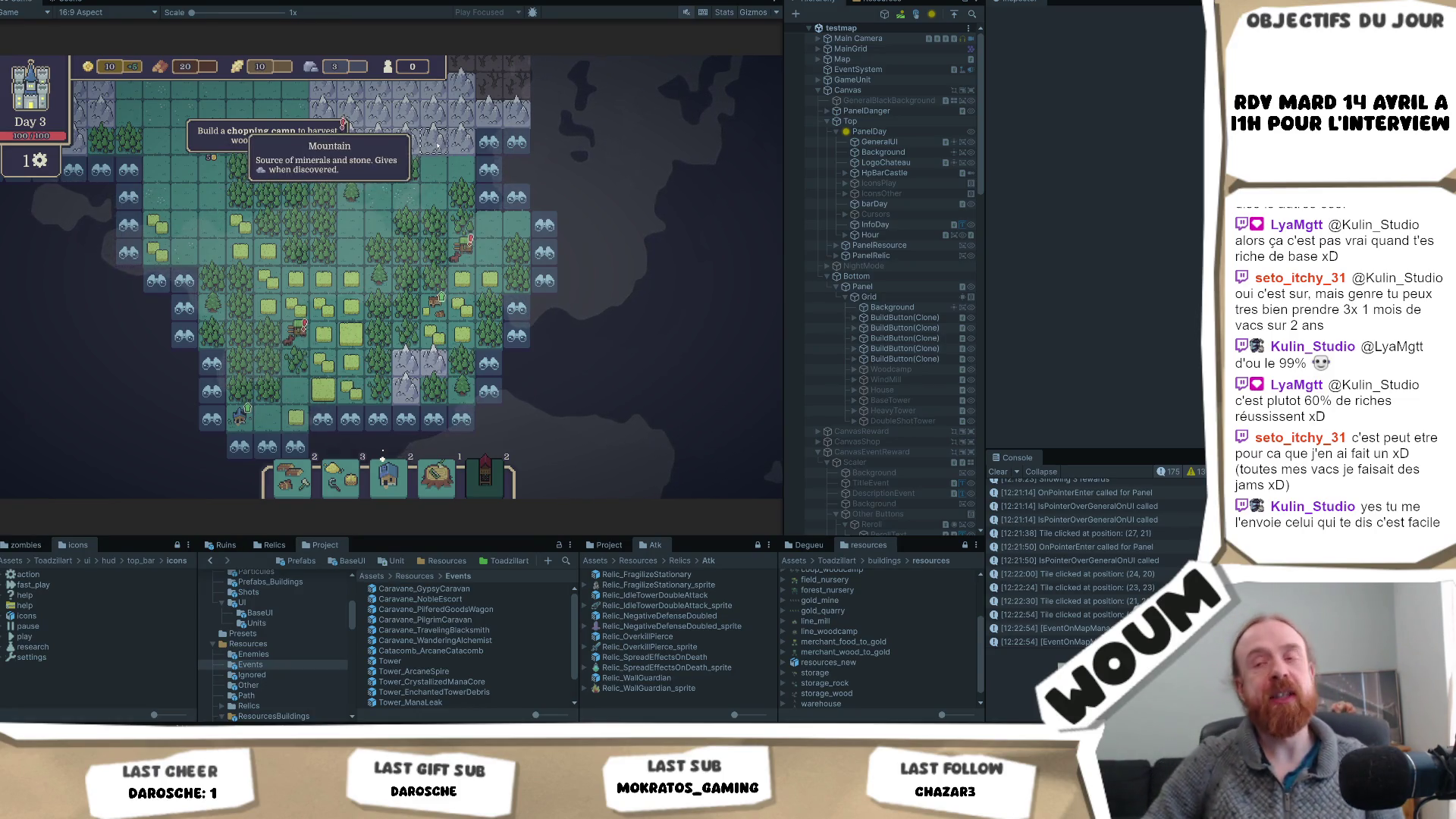
key(s)
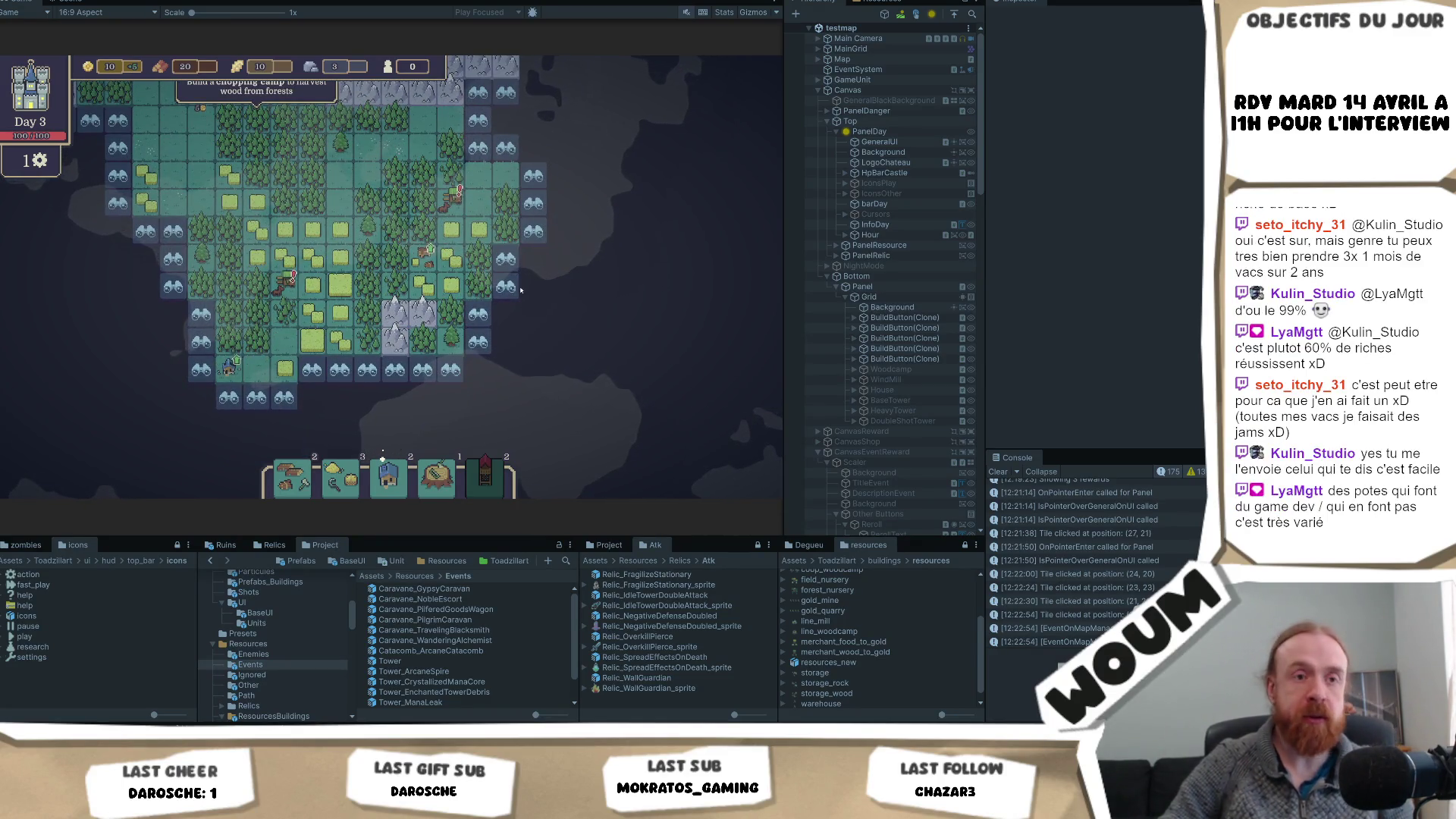
drag(590, 302, 527, 329)
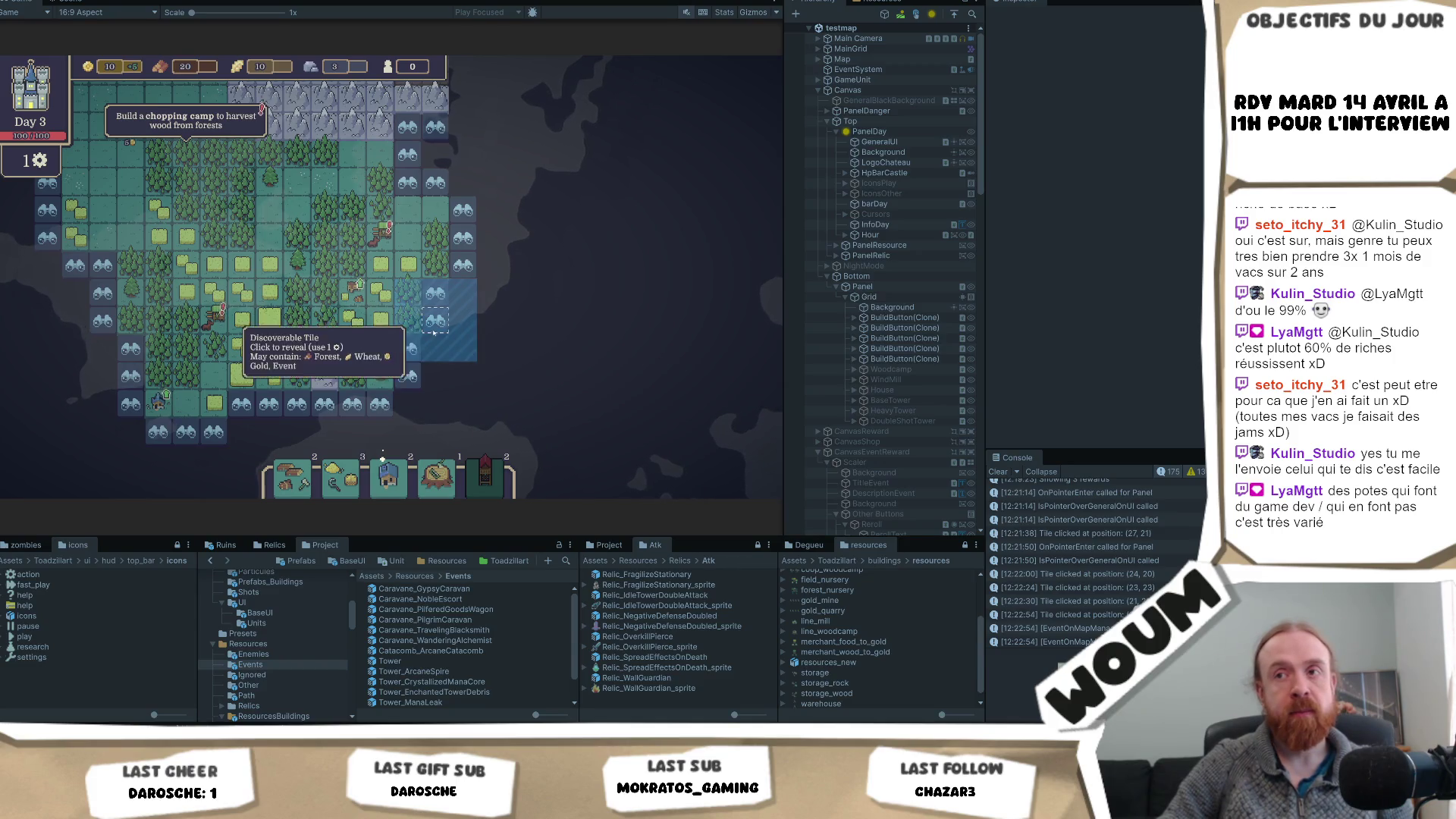
click(510, 337)
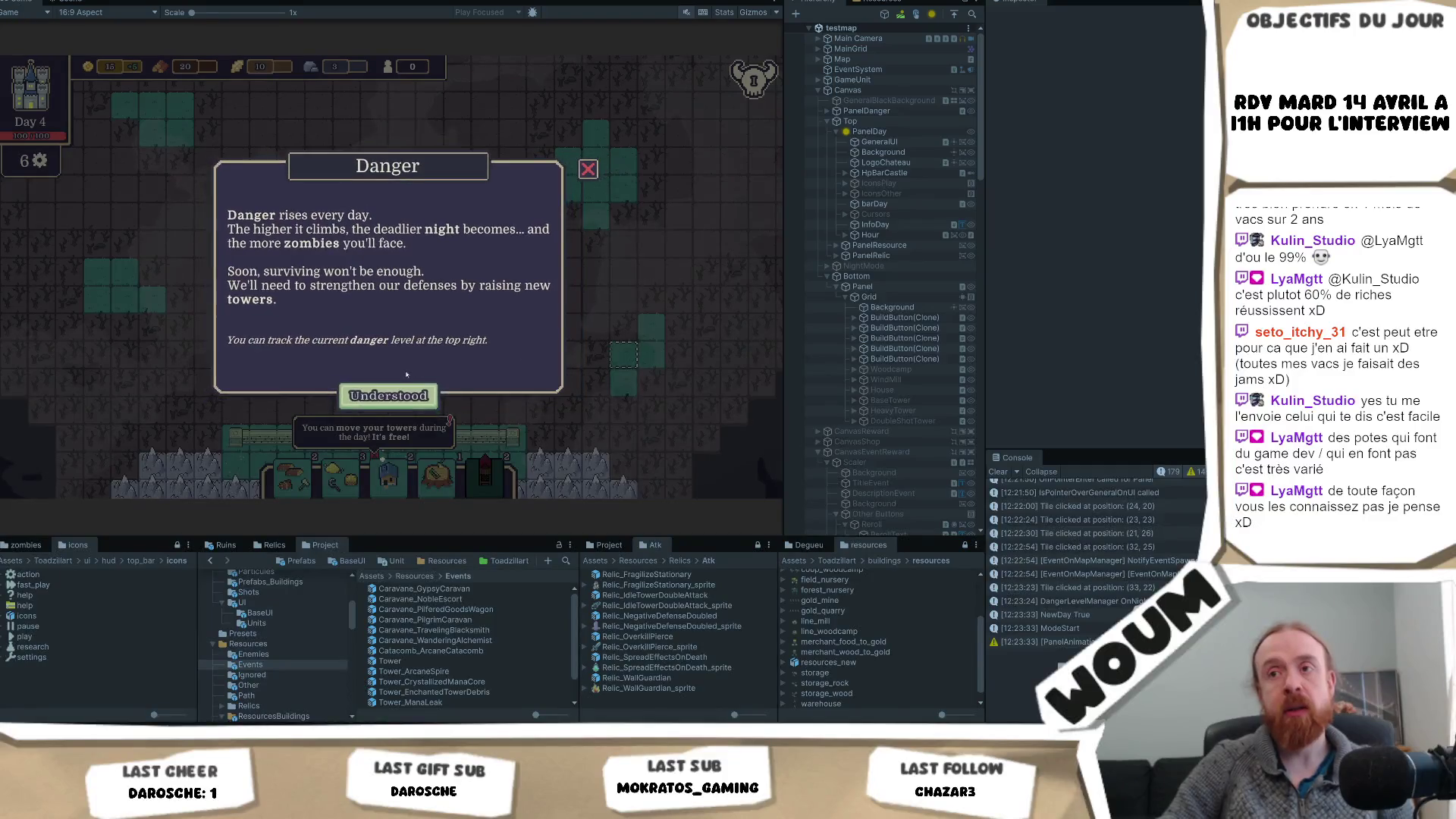
- Close the Danger notice and take the Wall Healer tower from the Constructions Kit
click(430, 397)
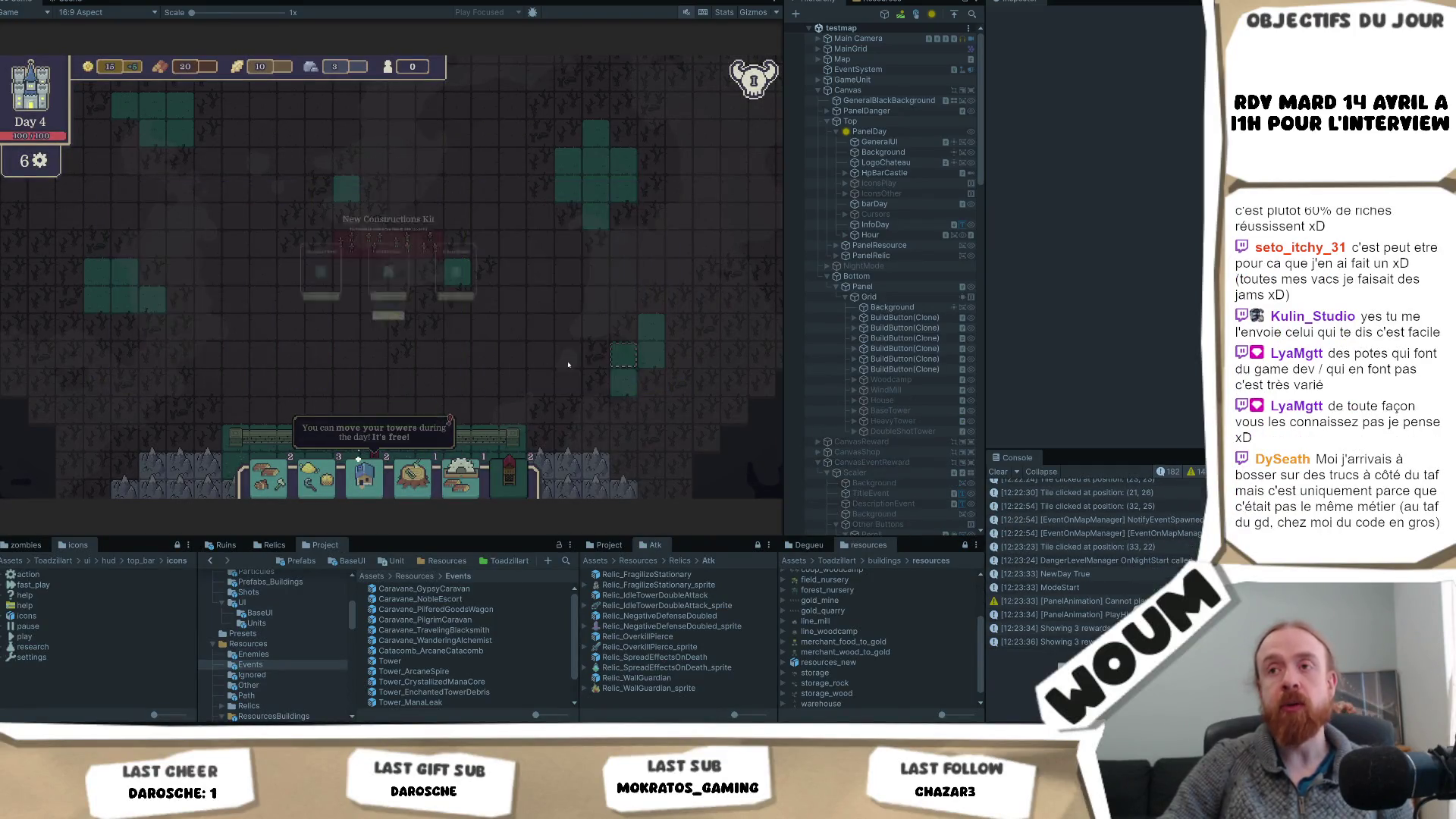
click(389, 370)
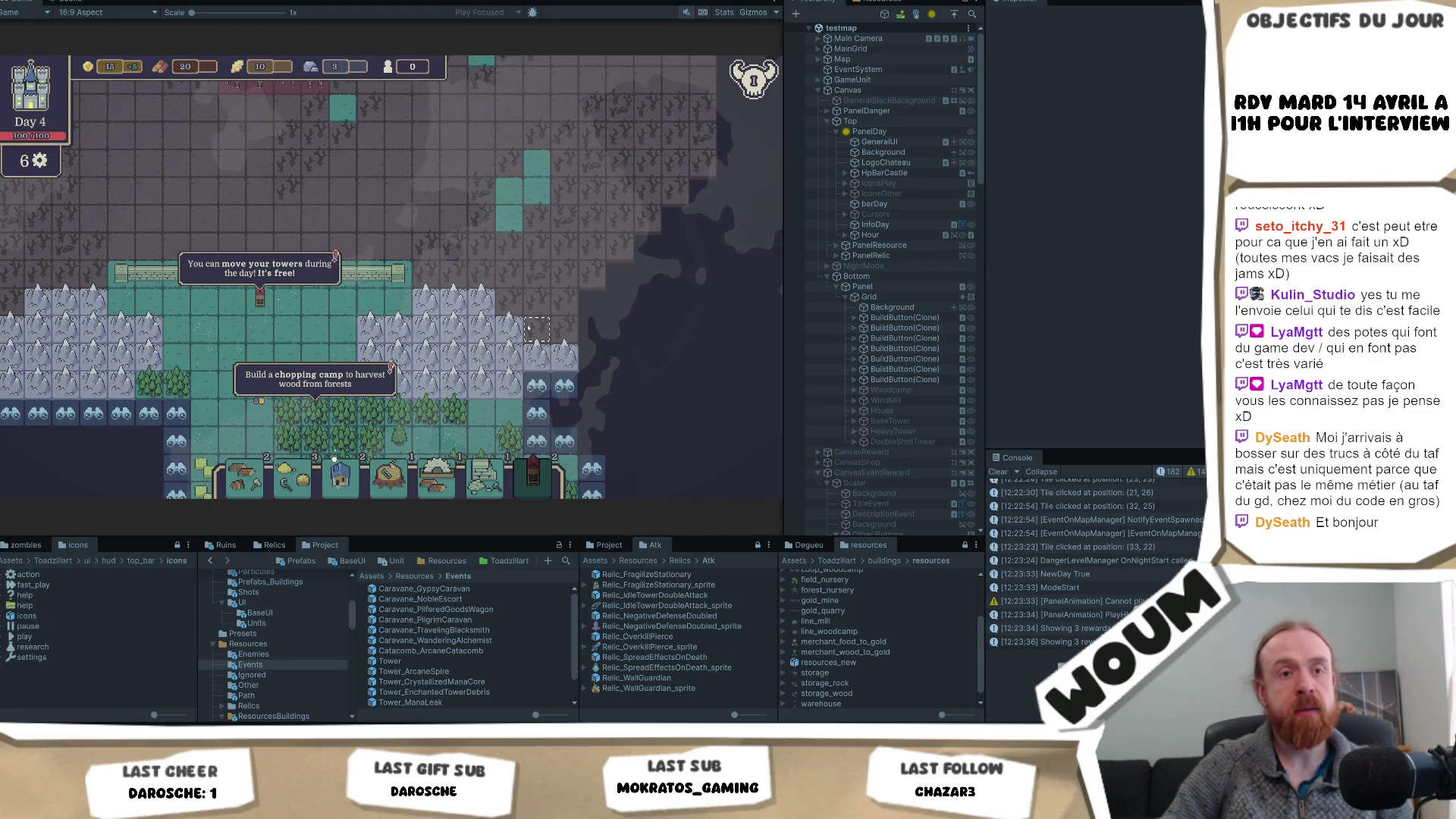
- Reveal three forest tiles along the right edge of the settlement map
drag(529, 328, 506, 263)
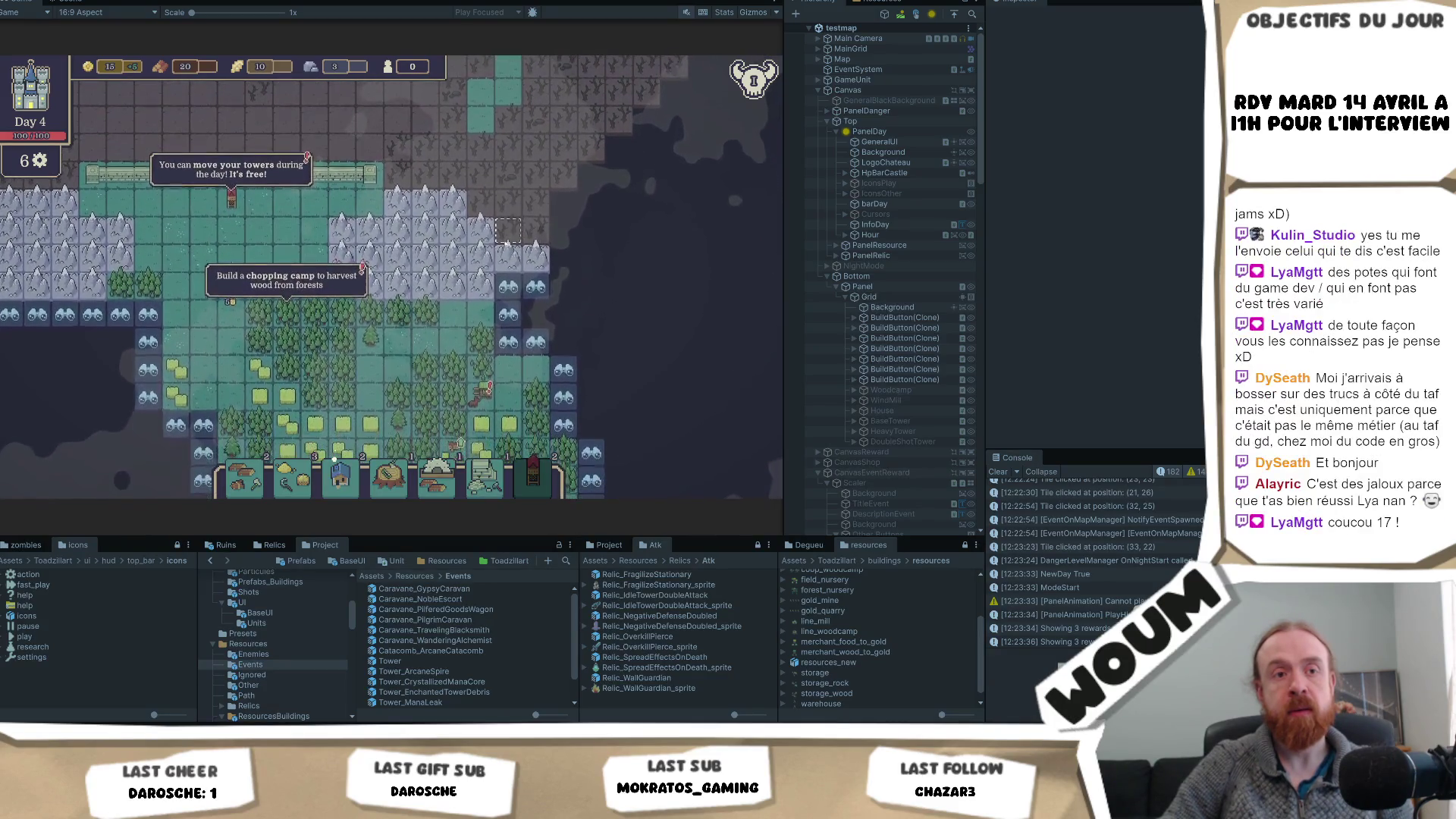
mouse_move(507, 285)
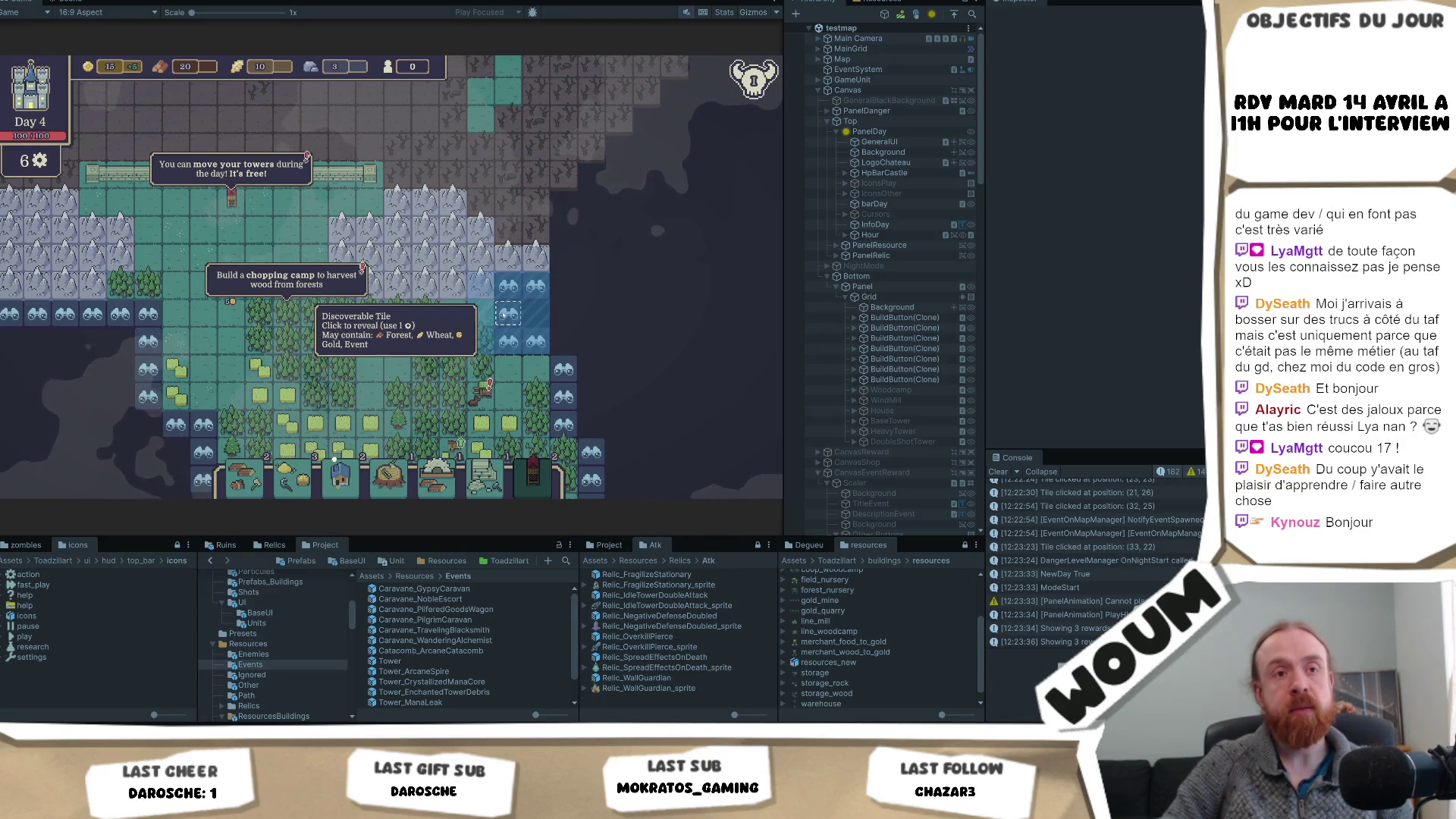
key(s)
key(d)
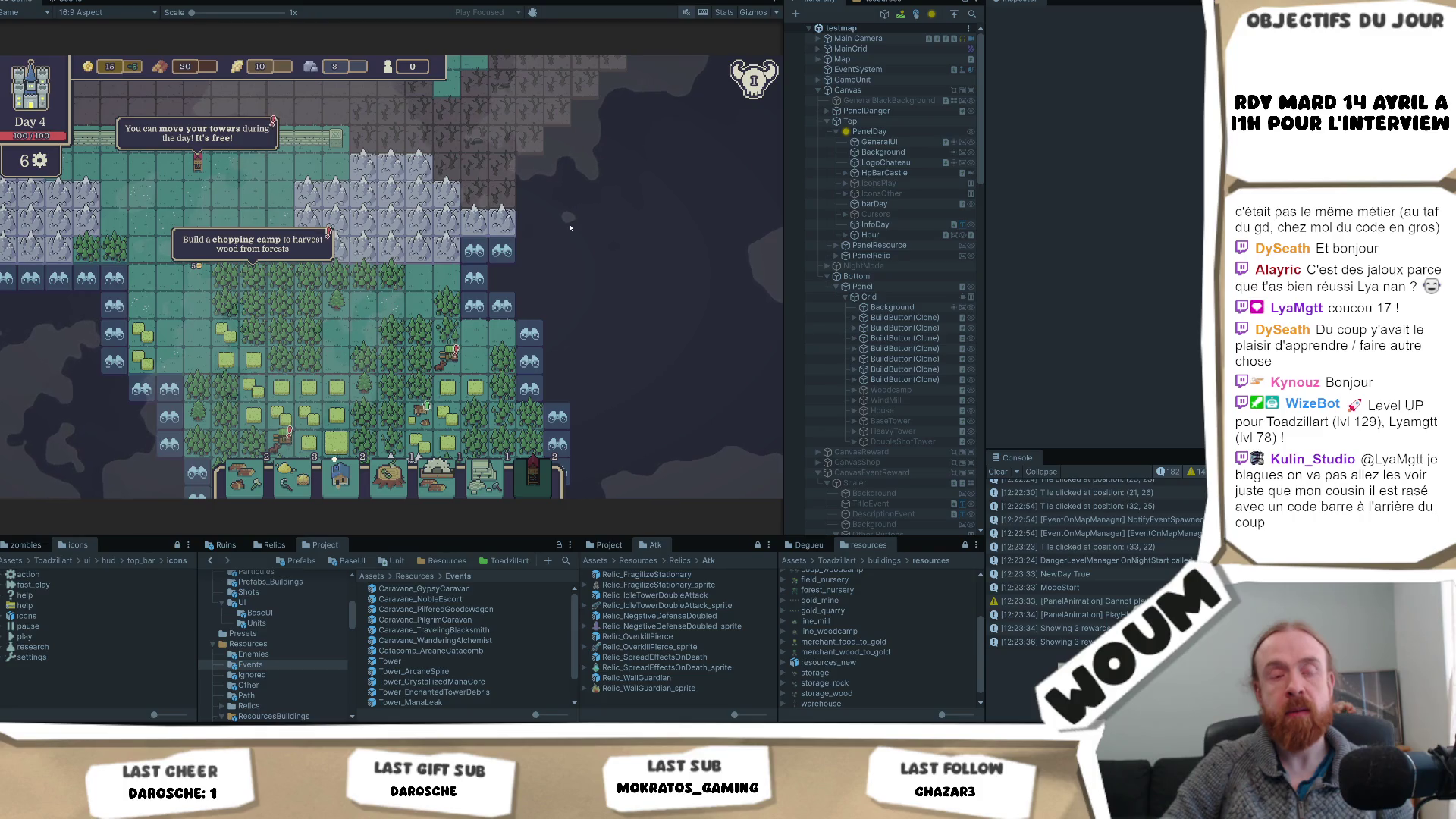
click(502, 250)
click(555, 287)
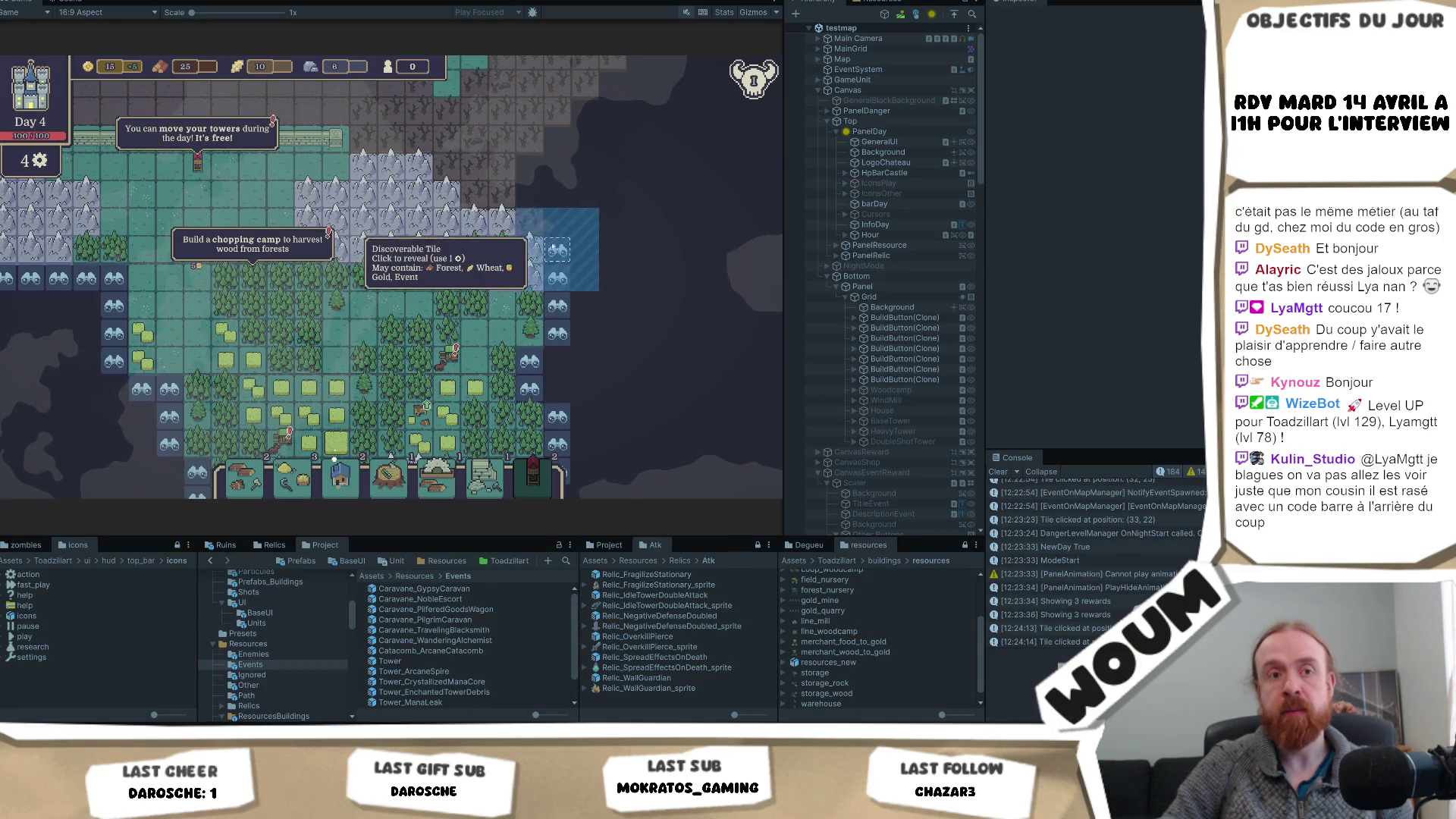
click(558, 250)
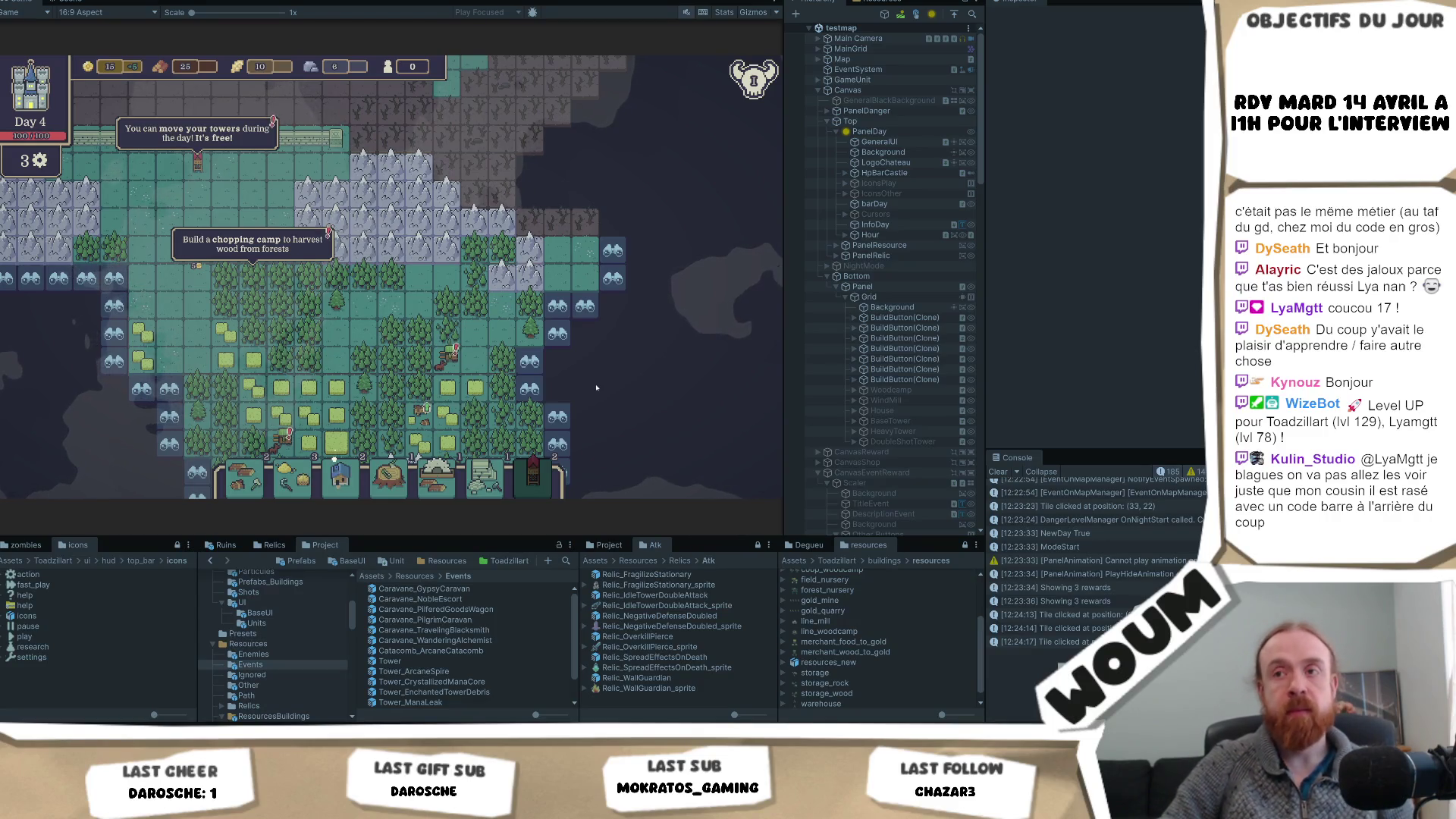
- Reveal a forest tile on the left and the last tiles near the right edge, using up day 4's reveals
drag(419, 385, 388, 309)
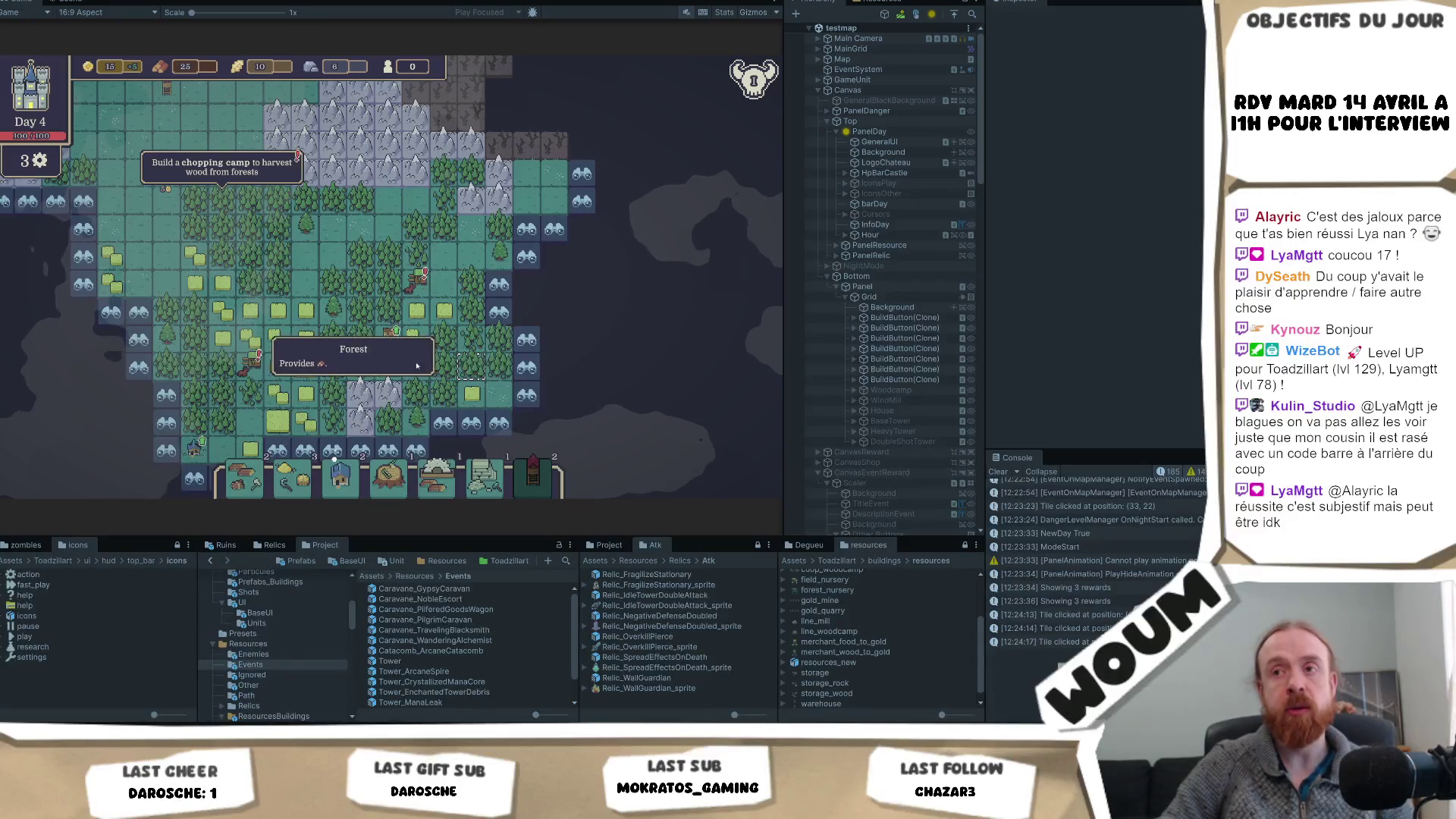
drag(349, 241, 432, 247)
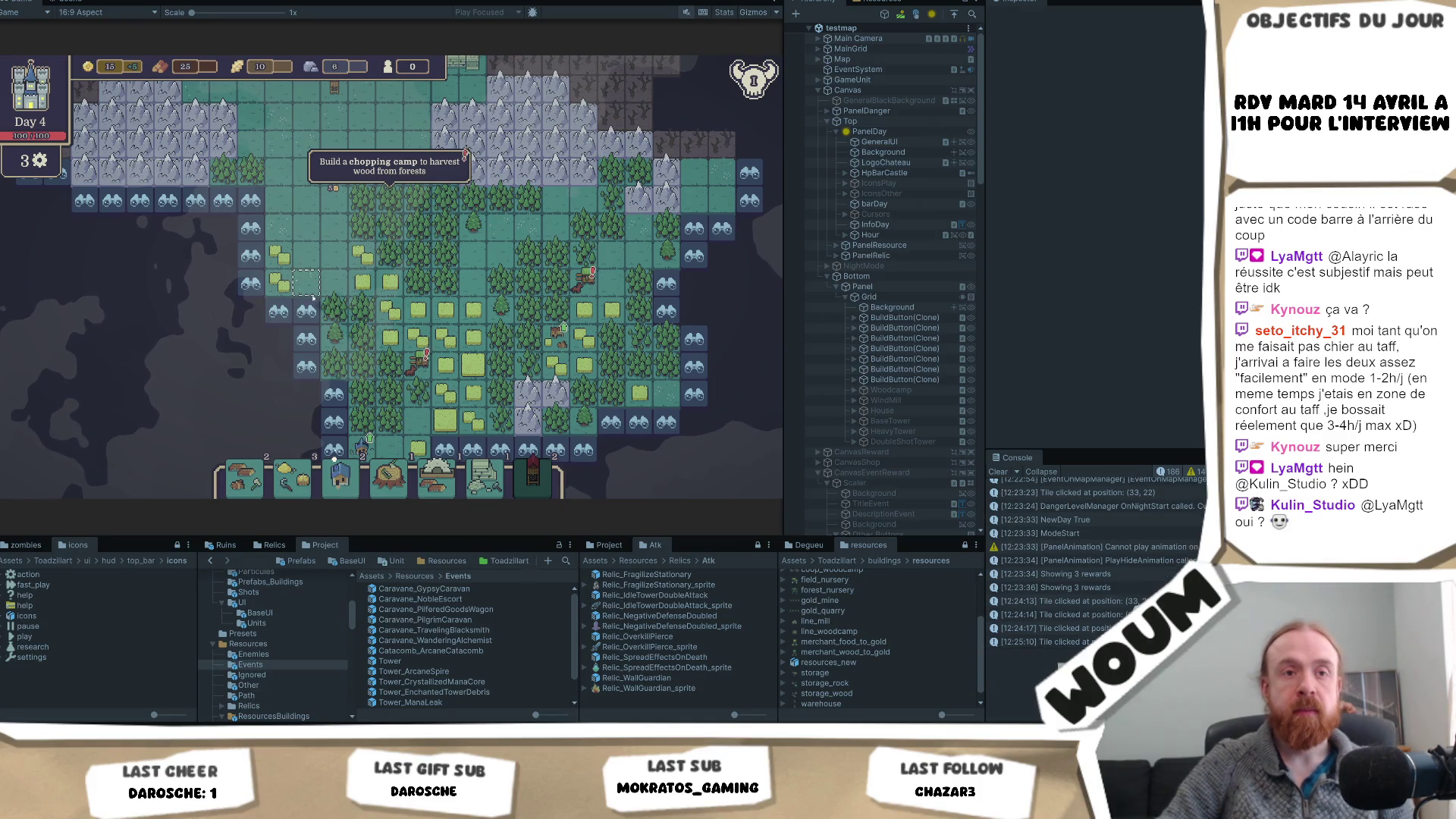
mouse_move(561, 334)
mouse_down()
mouse_move(314, 335)
mouse_move(452, 359)
mouse_up()
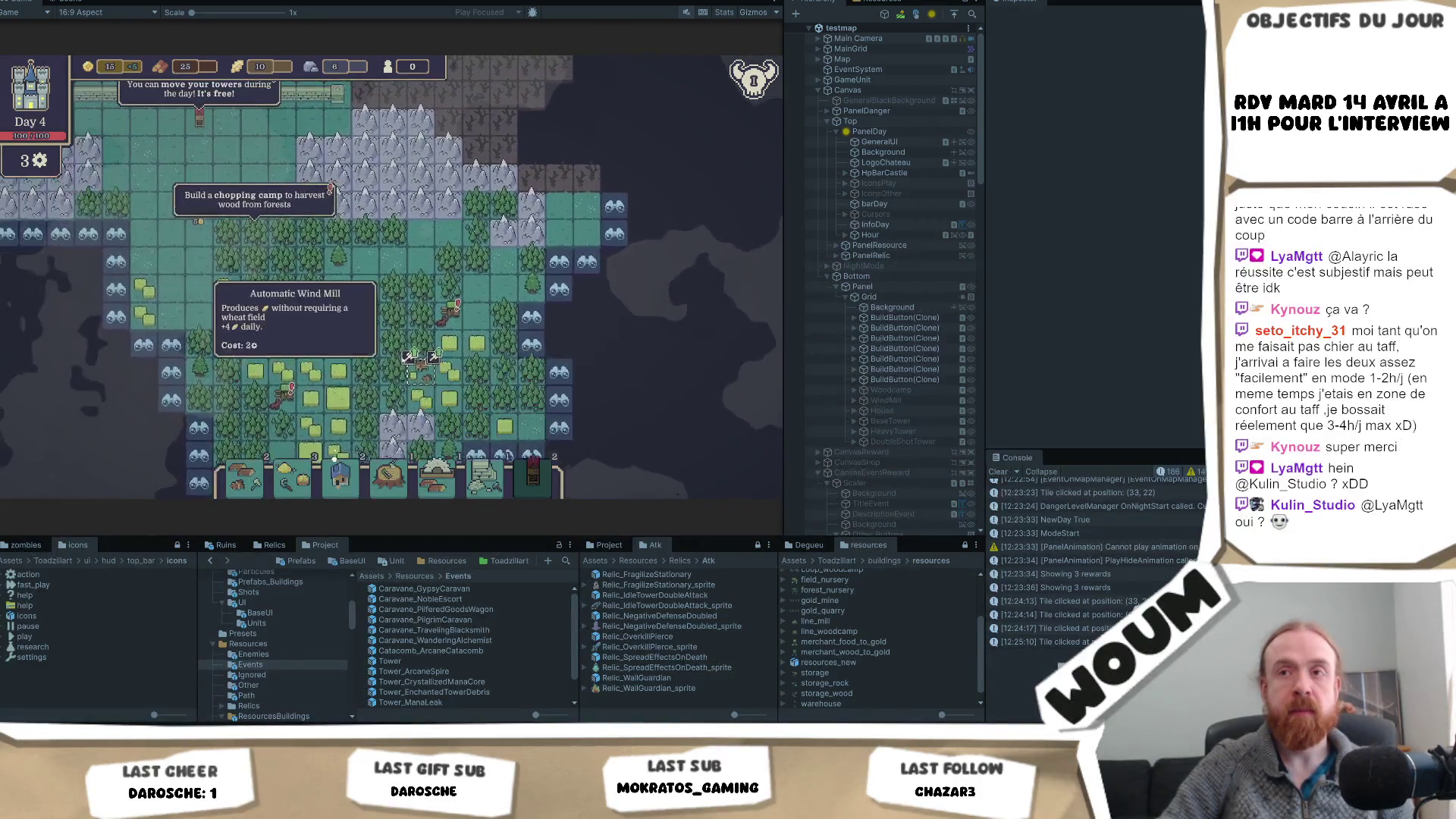
drag(107, 238, 176, 260)
click(176, 260)
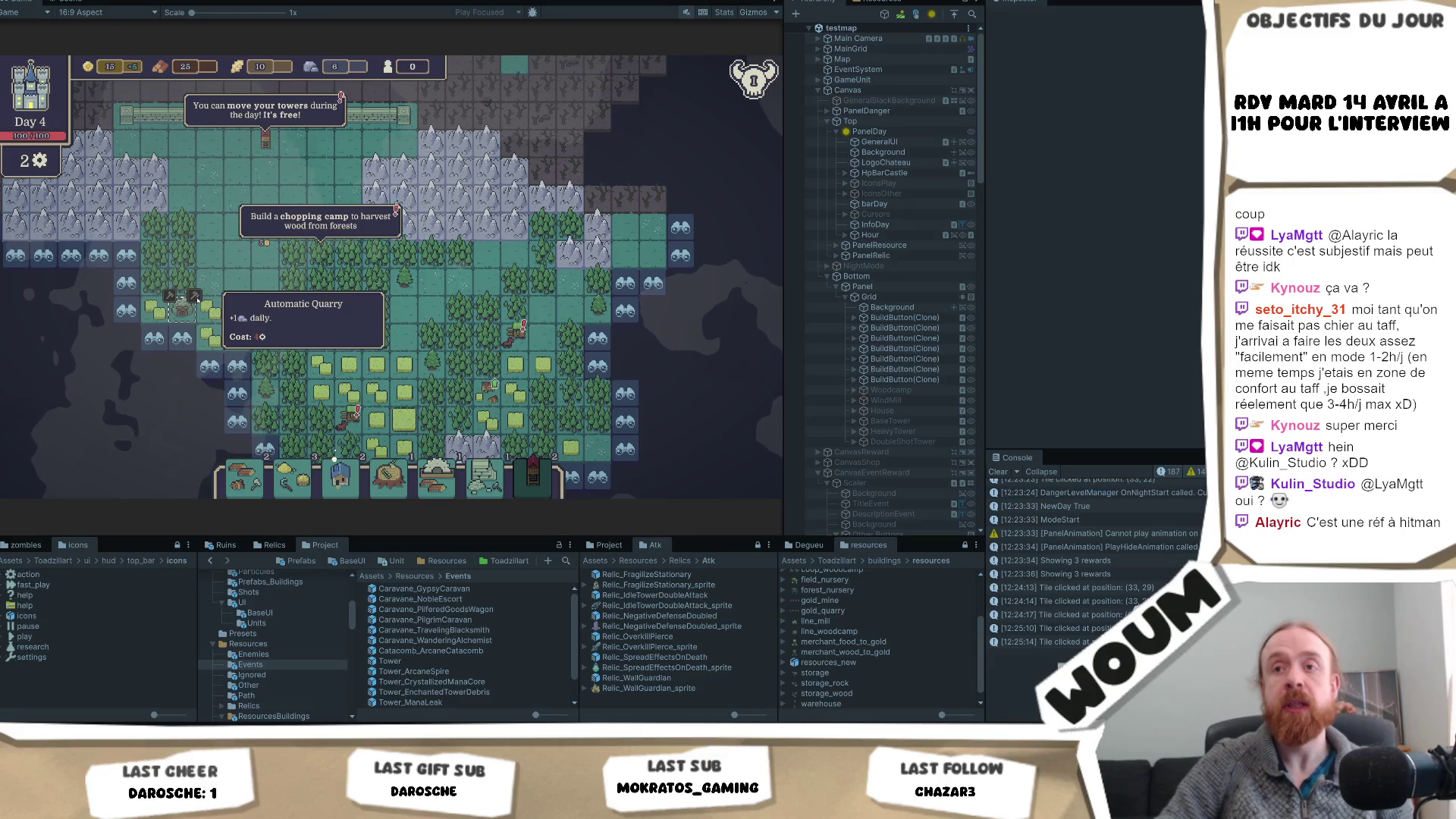
drag(529, 309, 356, 262)
click(501, 266)
click(504, 235)
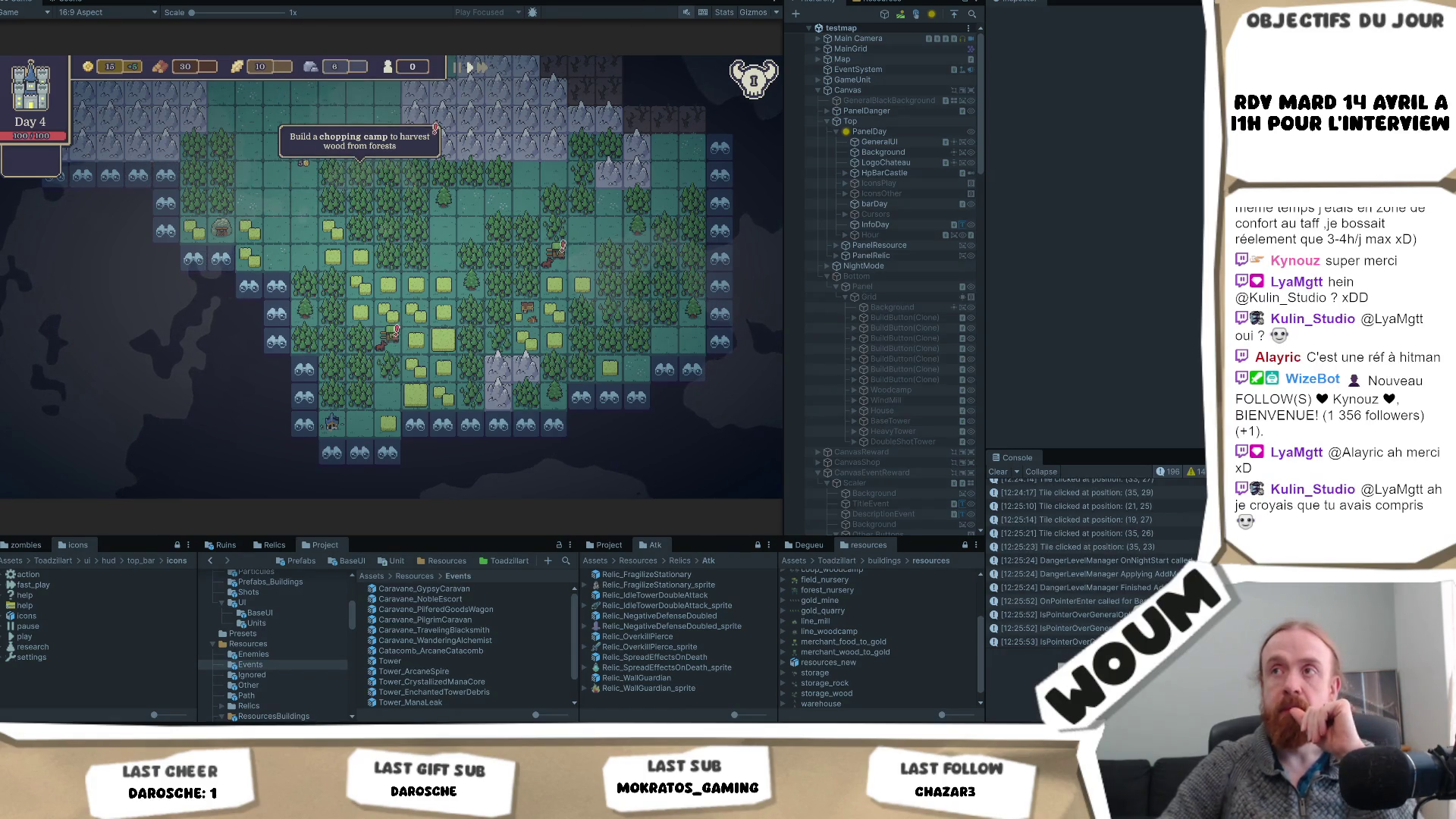
- Restart Play mode, close the welcome message and place the TownCenter on its plan tile
key(ctrl+p)
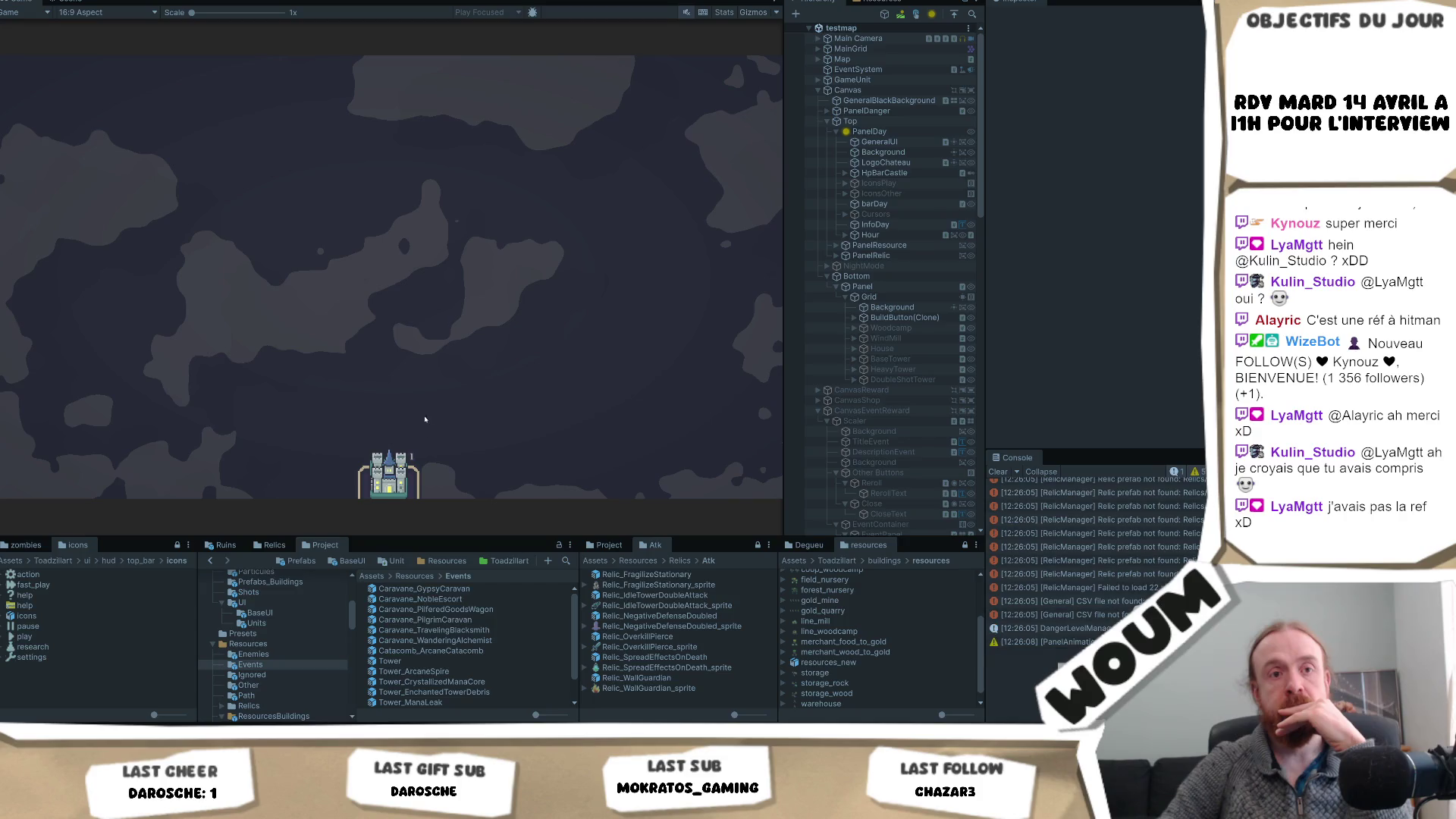
click(387, 395)
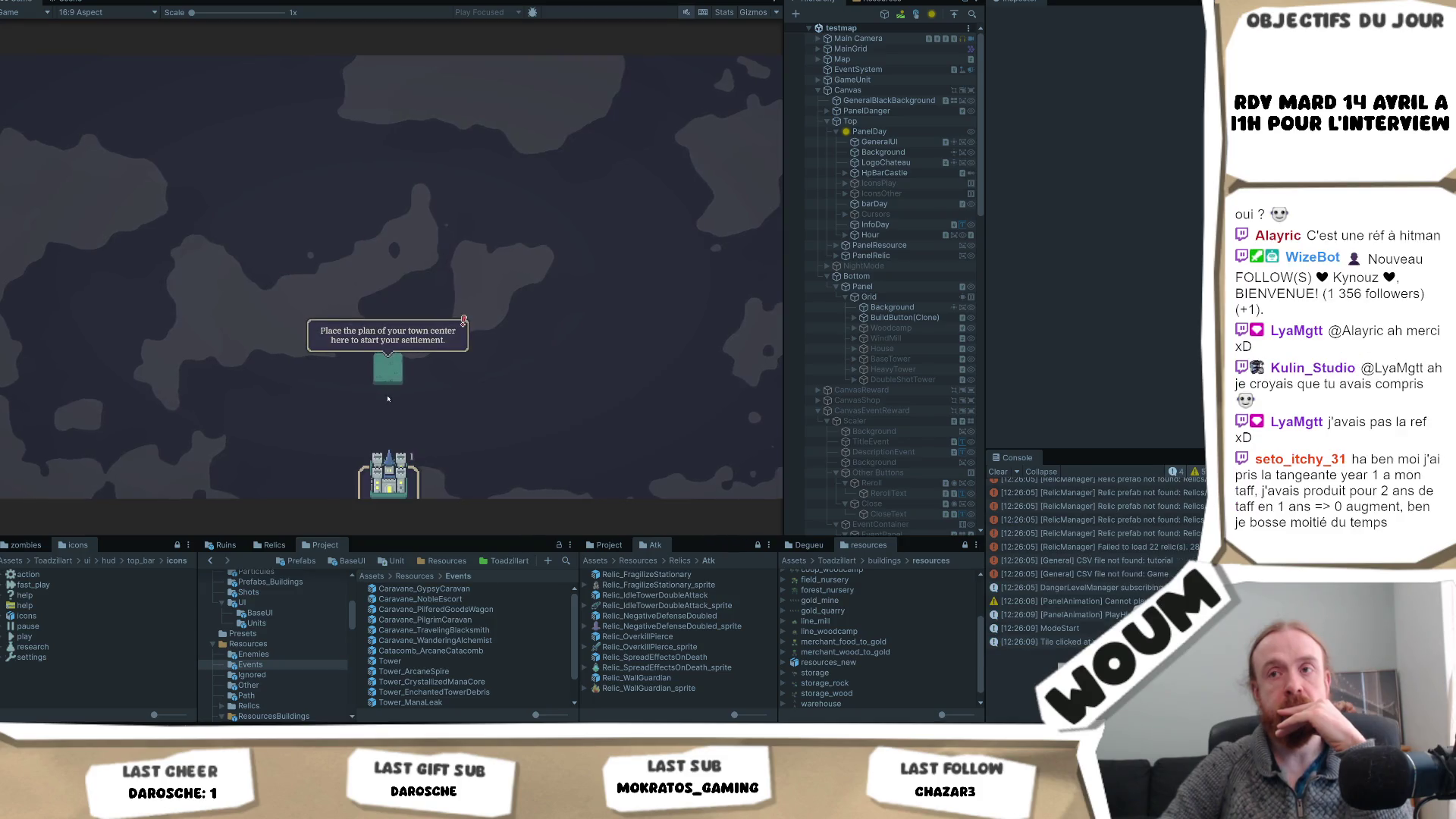
mouse_move(370, 461)
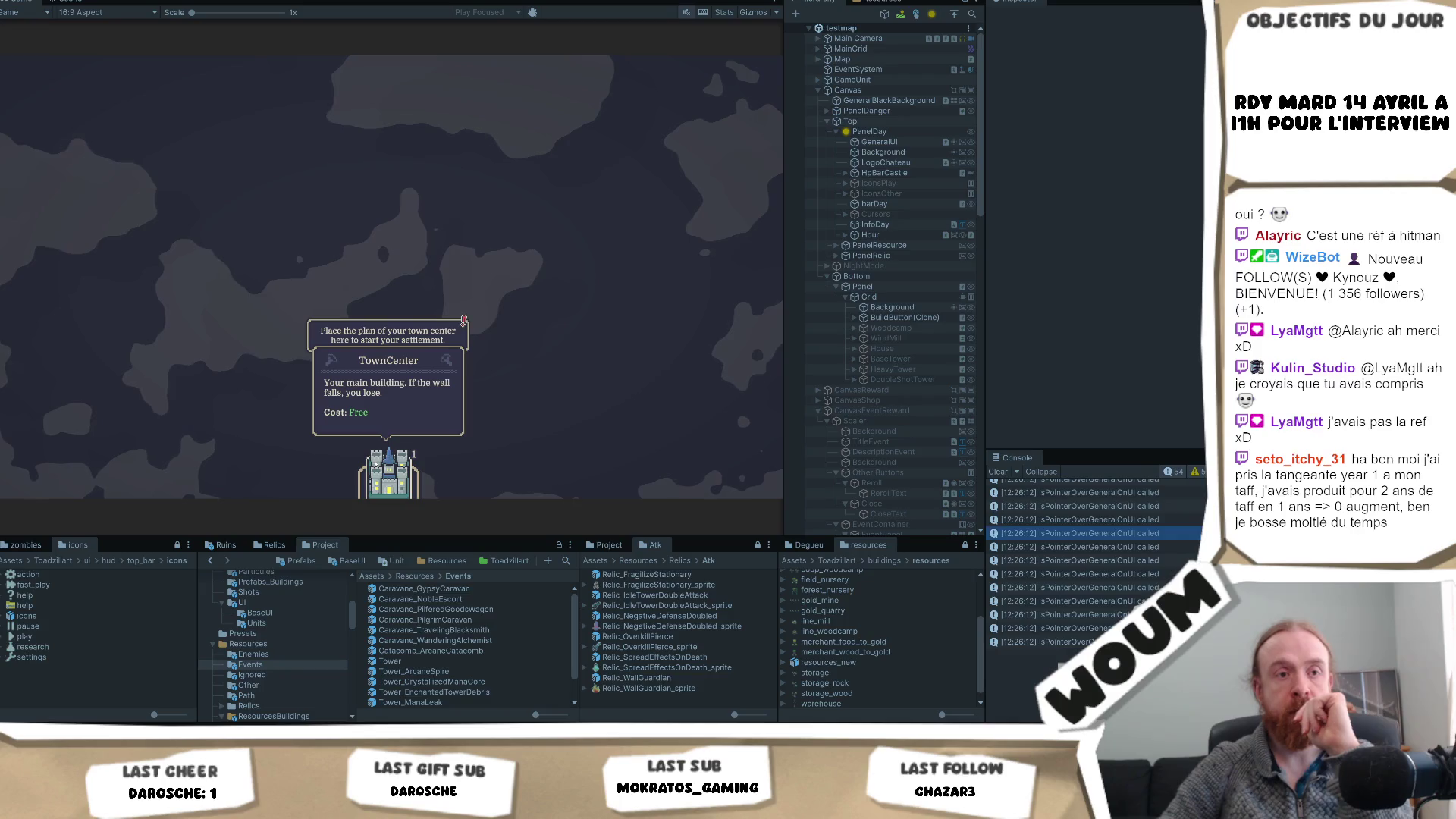
click(382, 470)
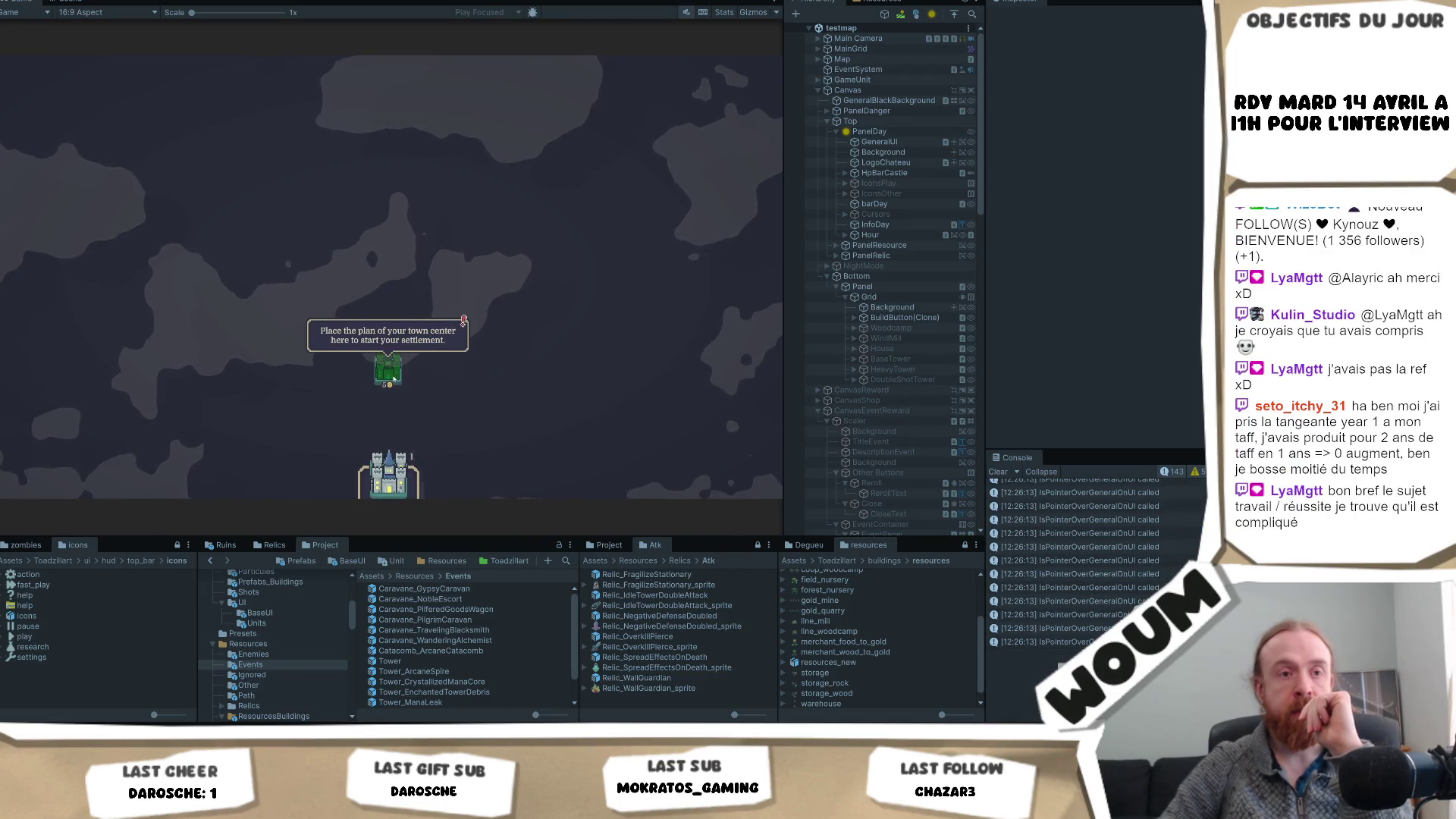
click(388, 376)
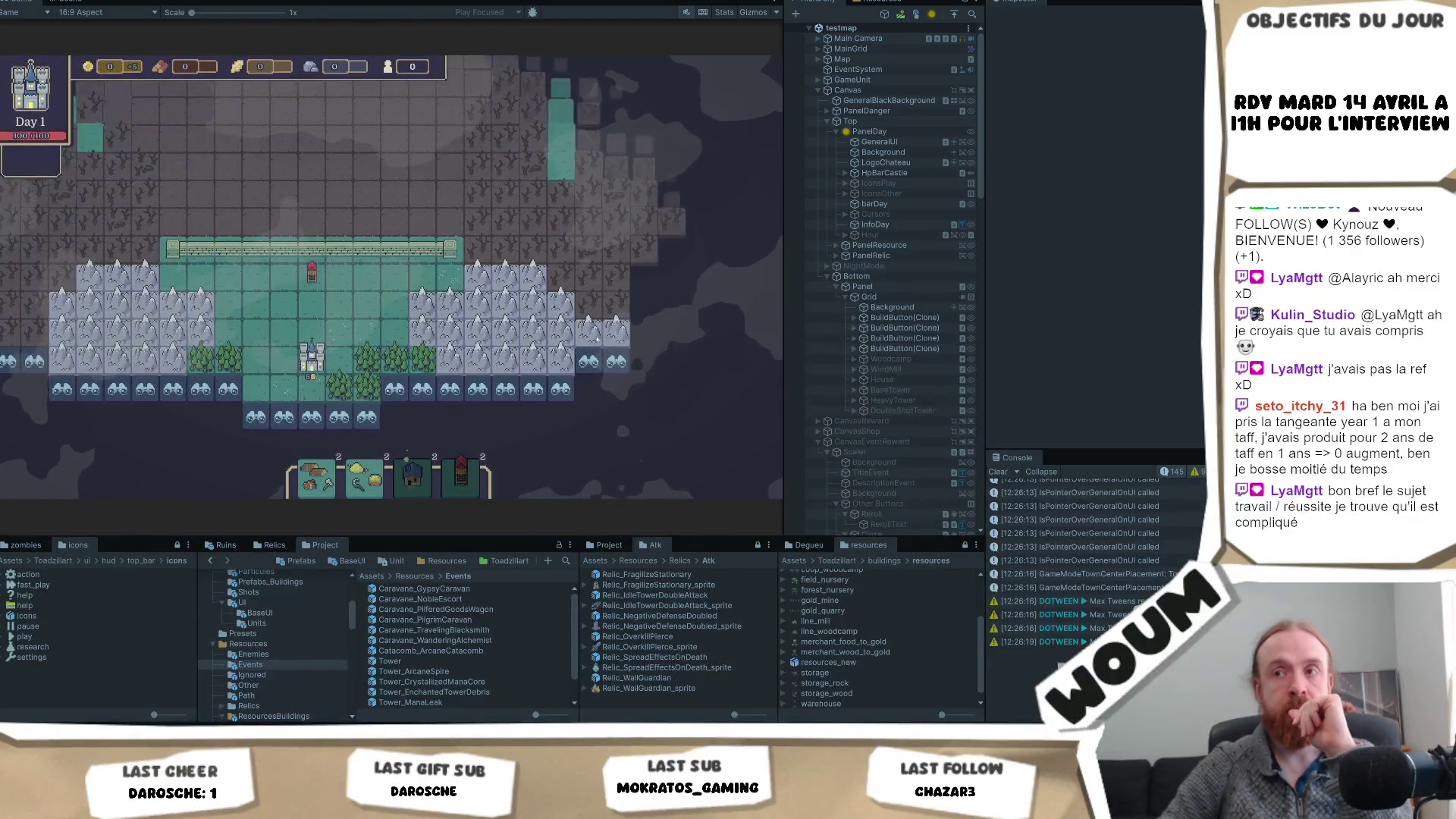
- Close the limited-time popup, explore a tile beside the town and build a chopping camp on the forest
click(389, 401)
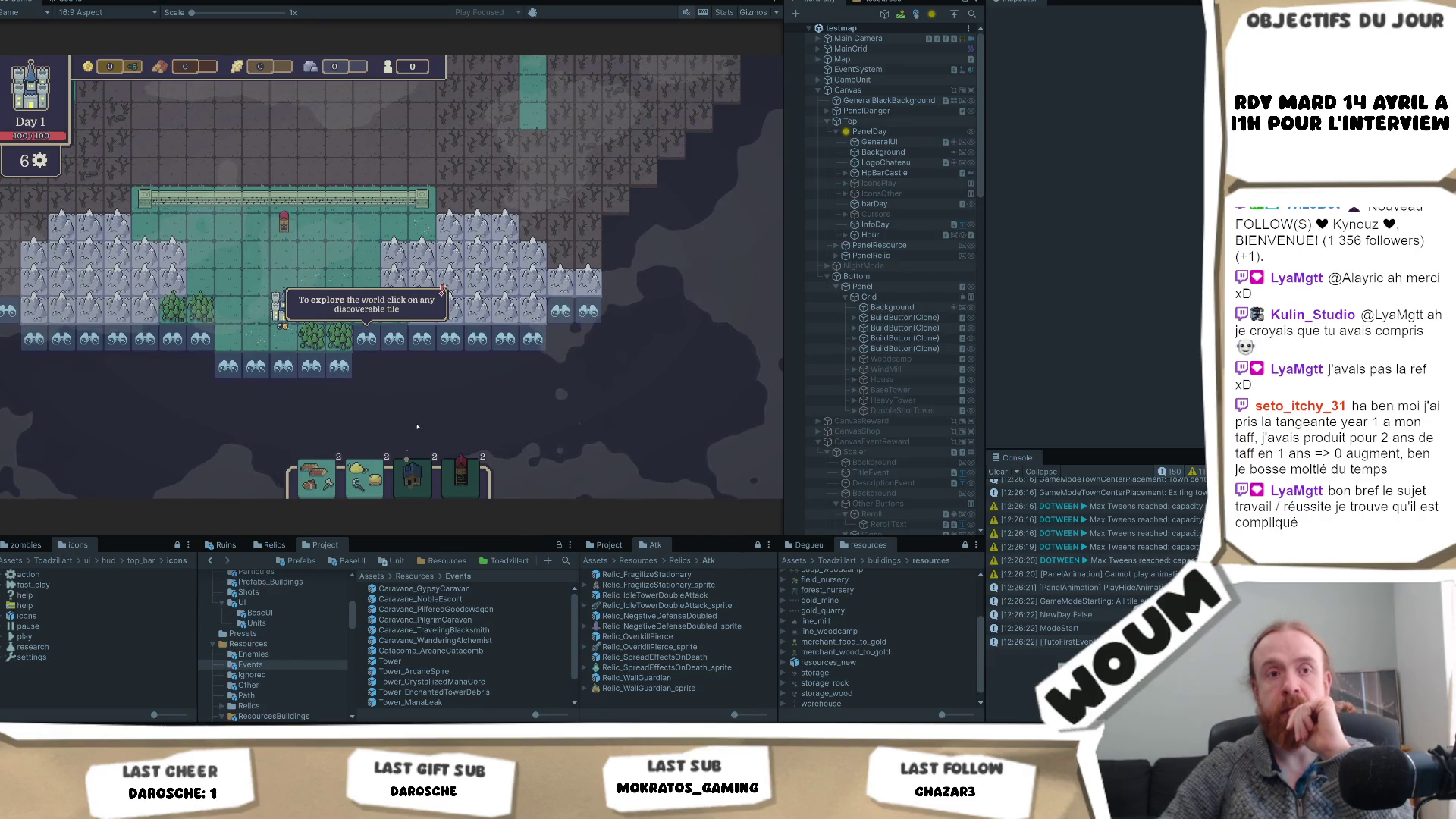
click(367, 340)
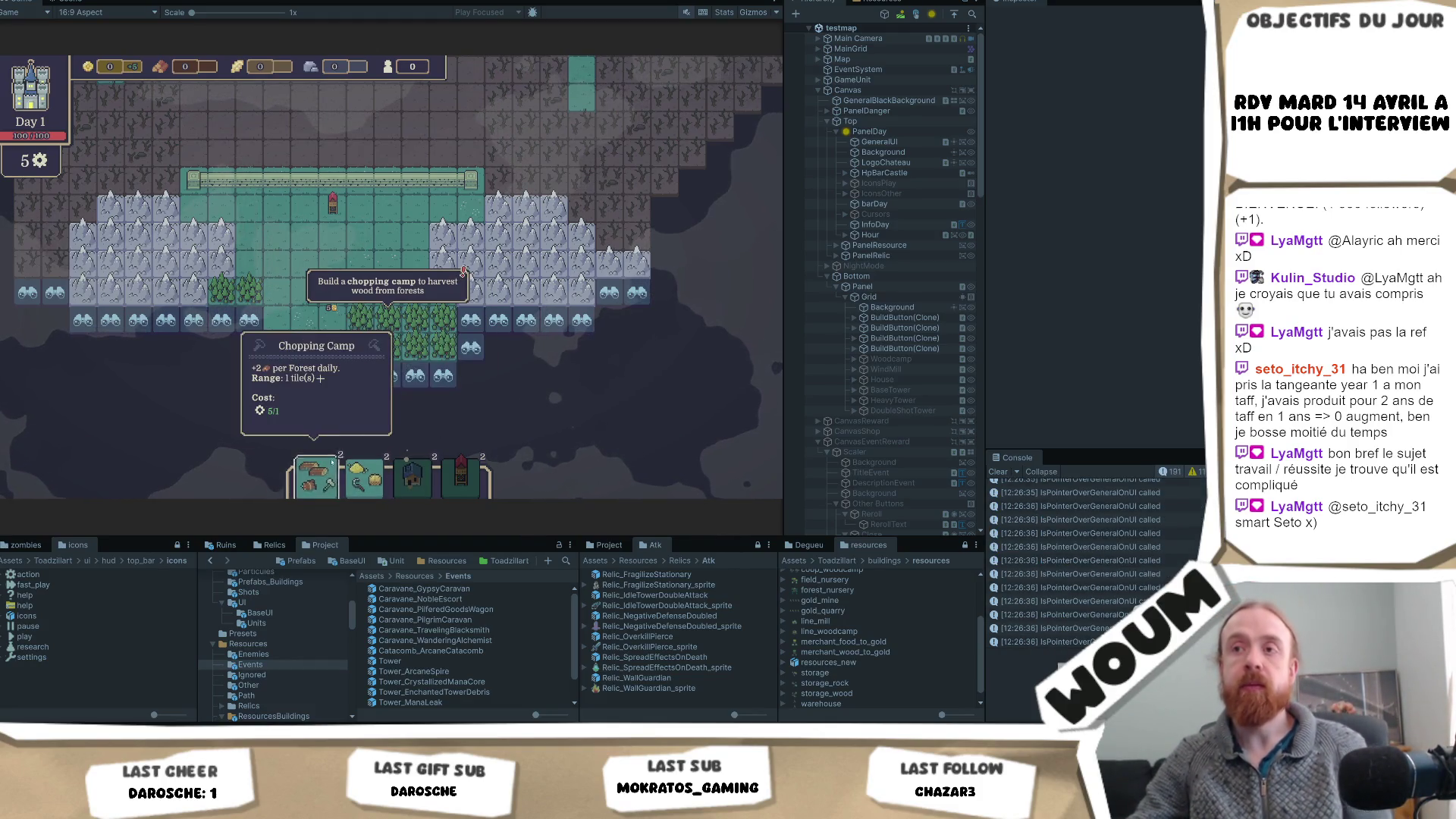
click(316, 477)
click(401, 323)
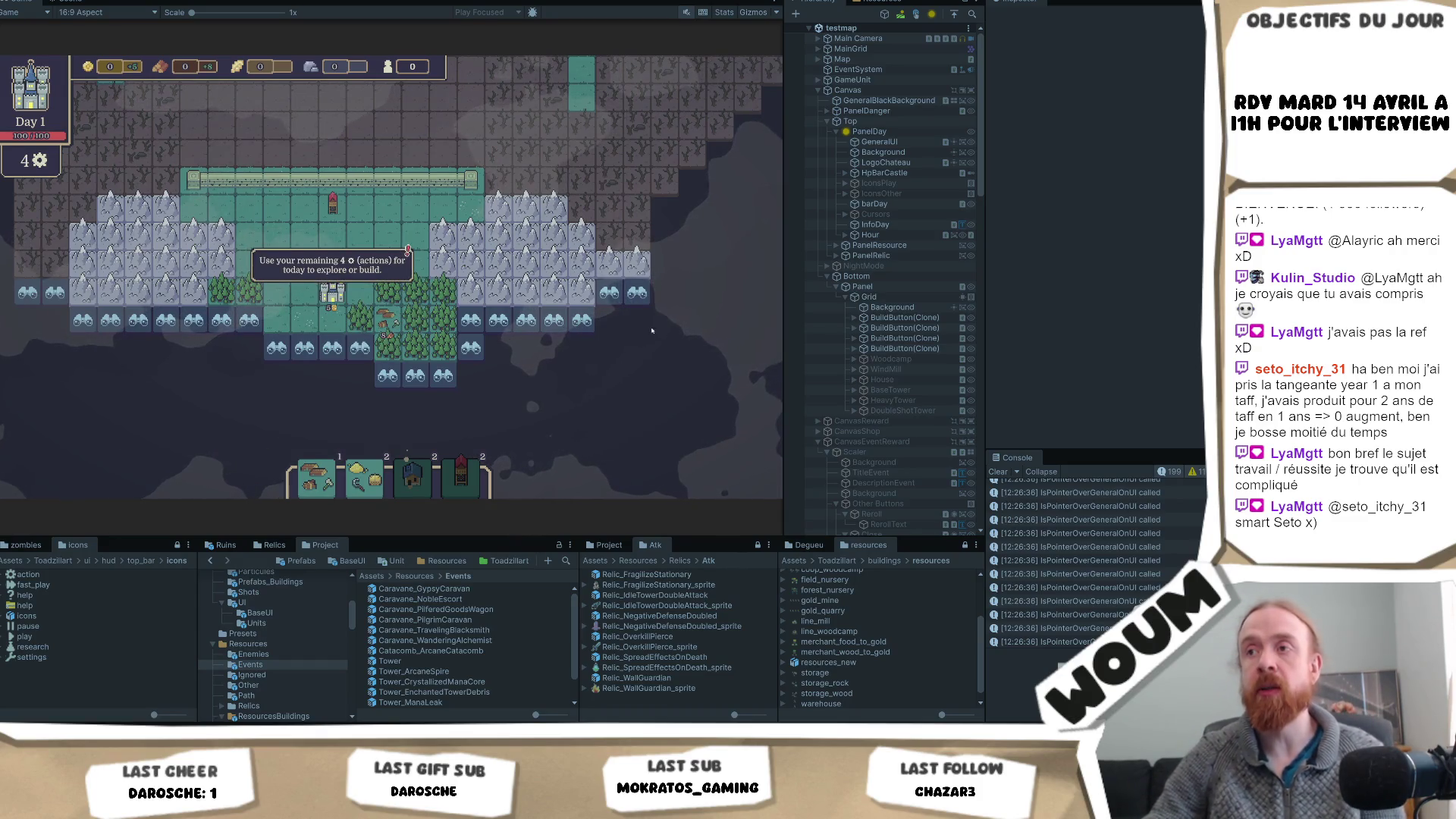
- Reveal tiles to the right and left of the town with the remaining Day 1 actions
click(637, 293)
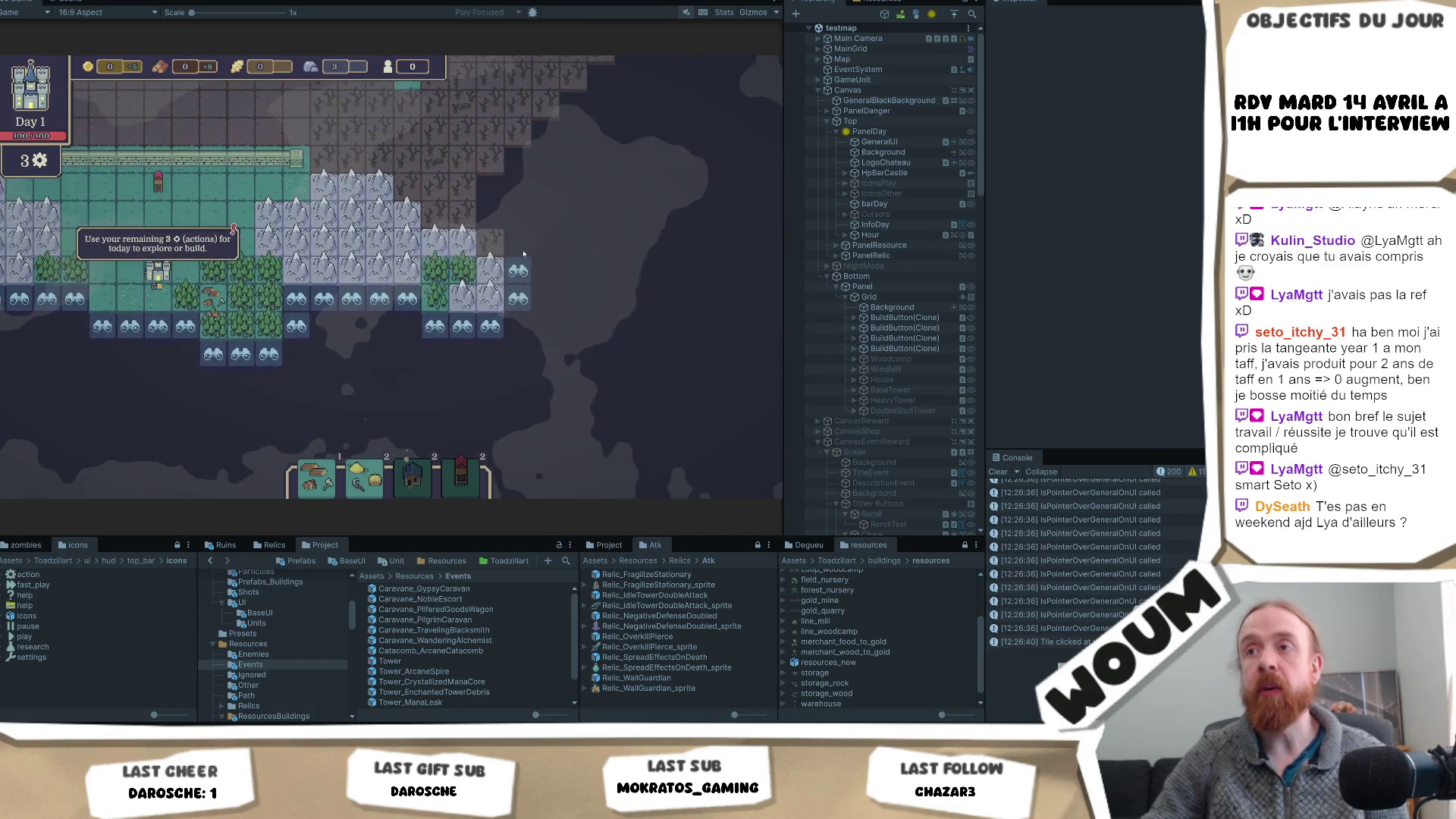
click(518, 271)
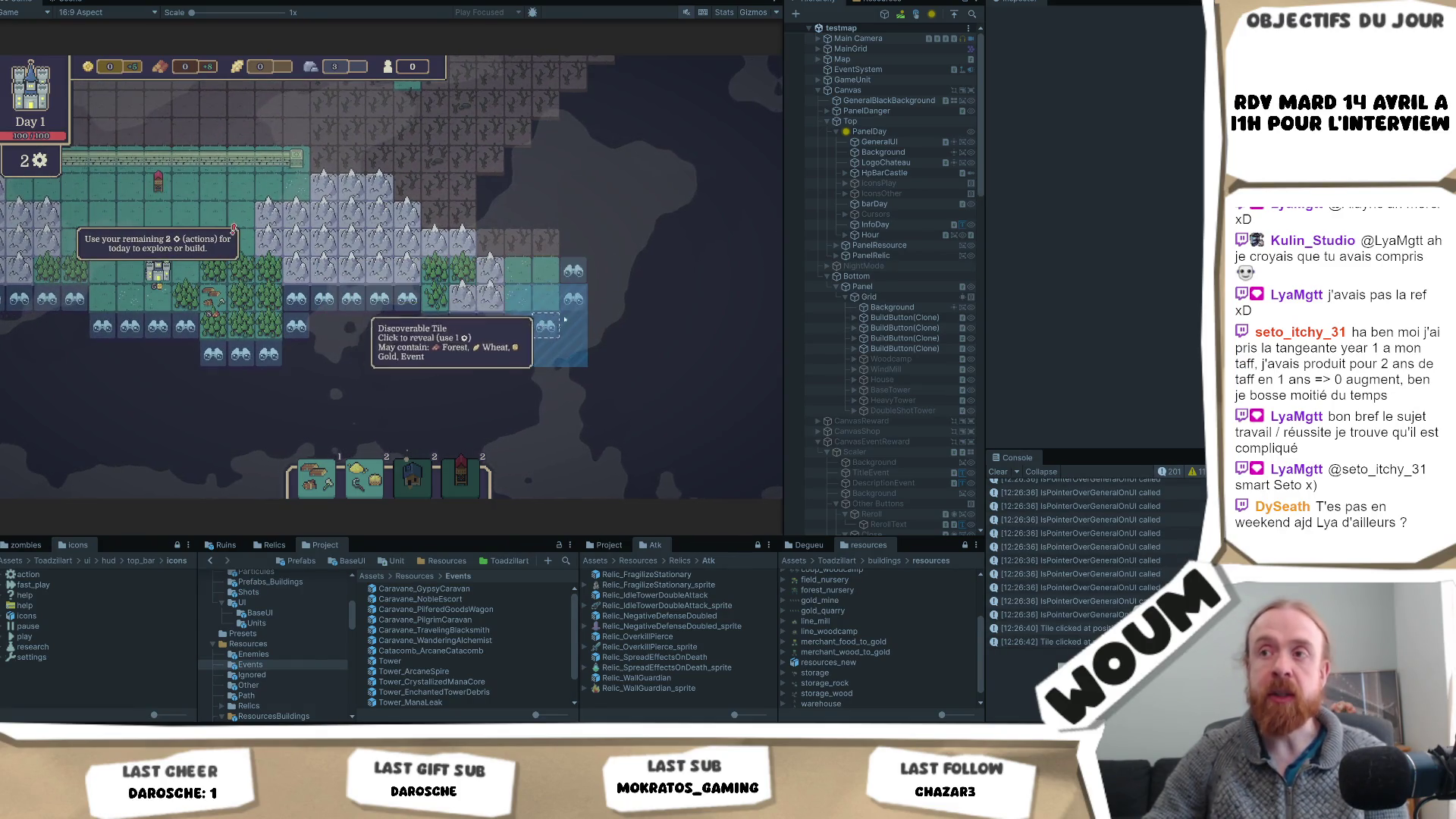
click(46, 298)
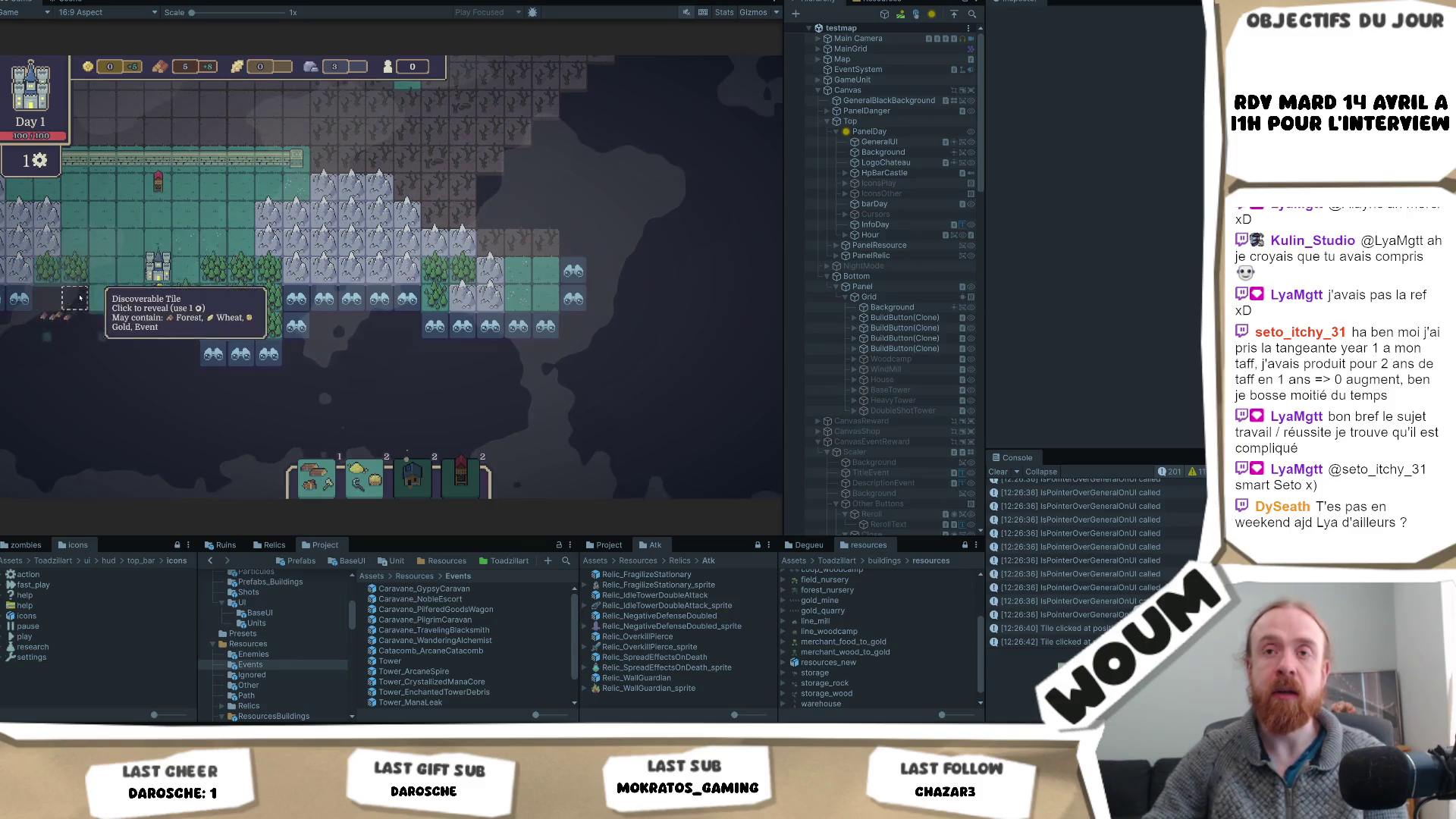
mouse_move(79, 298)
mouse_down()
mouse_move(250, 352)
mouse_move(354, 350)
mouse_up()
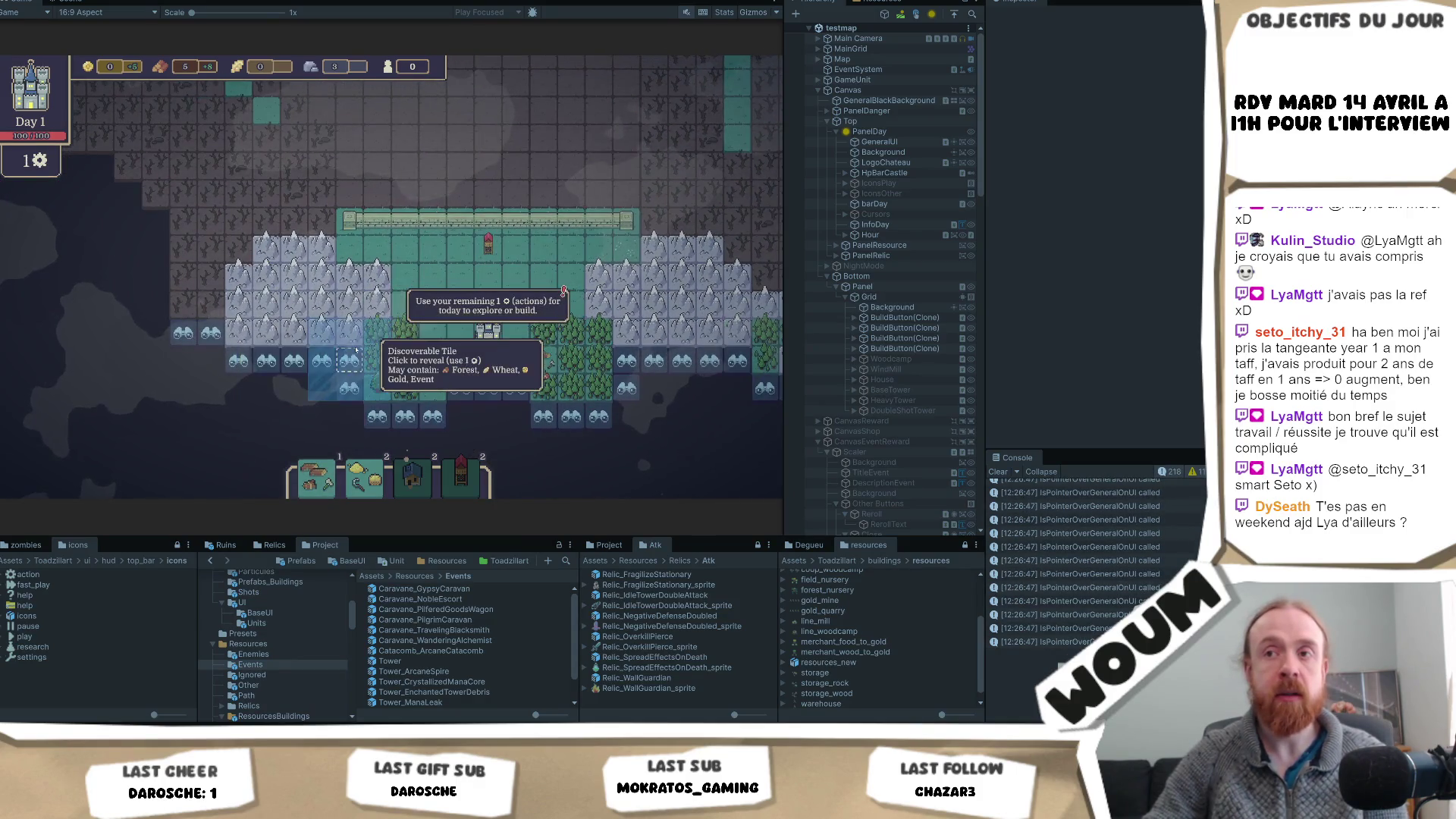
click(355, 349)
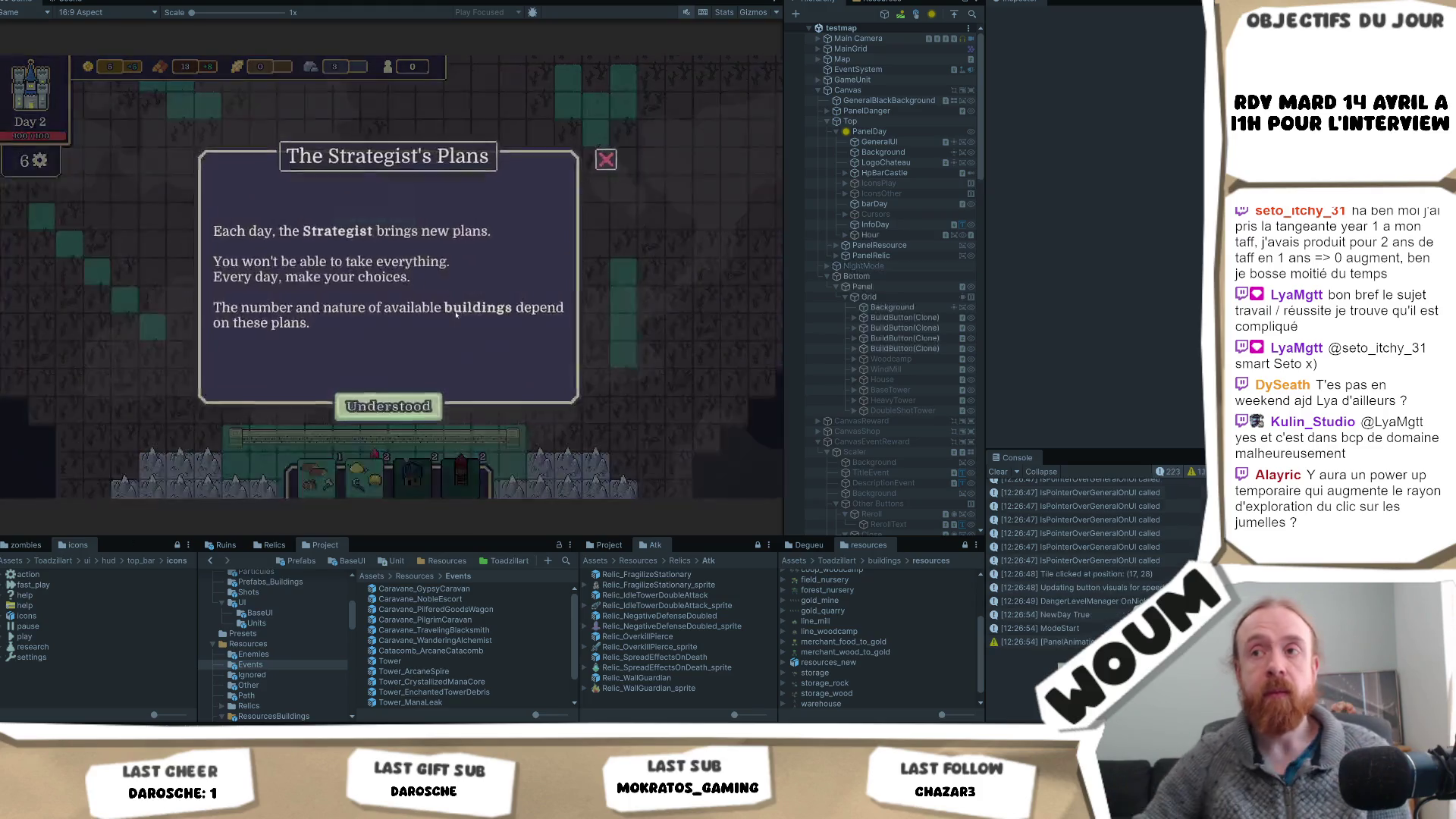
- Close The Strategist's Plans and take the Timber Camp card for Day 2
click(416, 397)
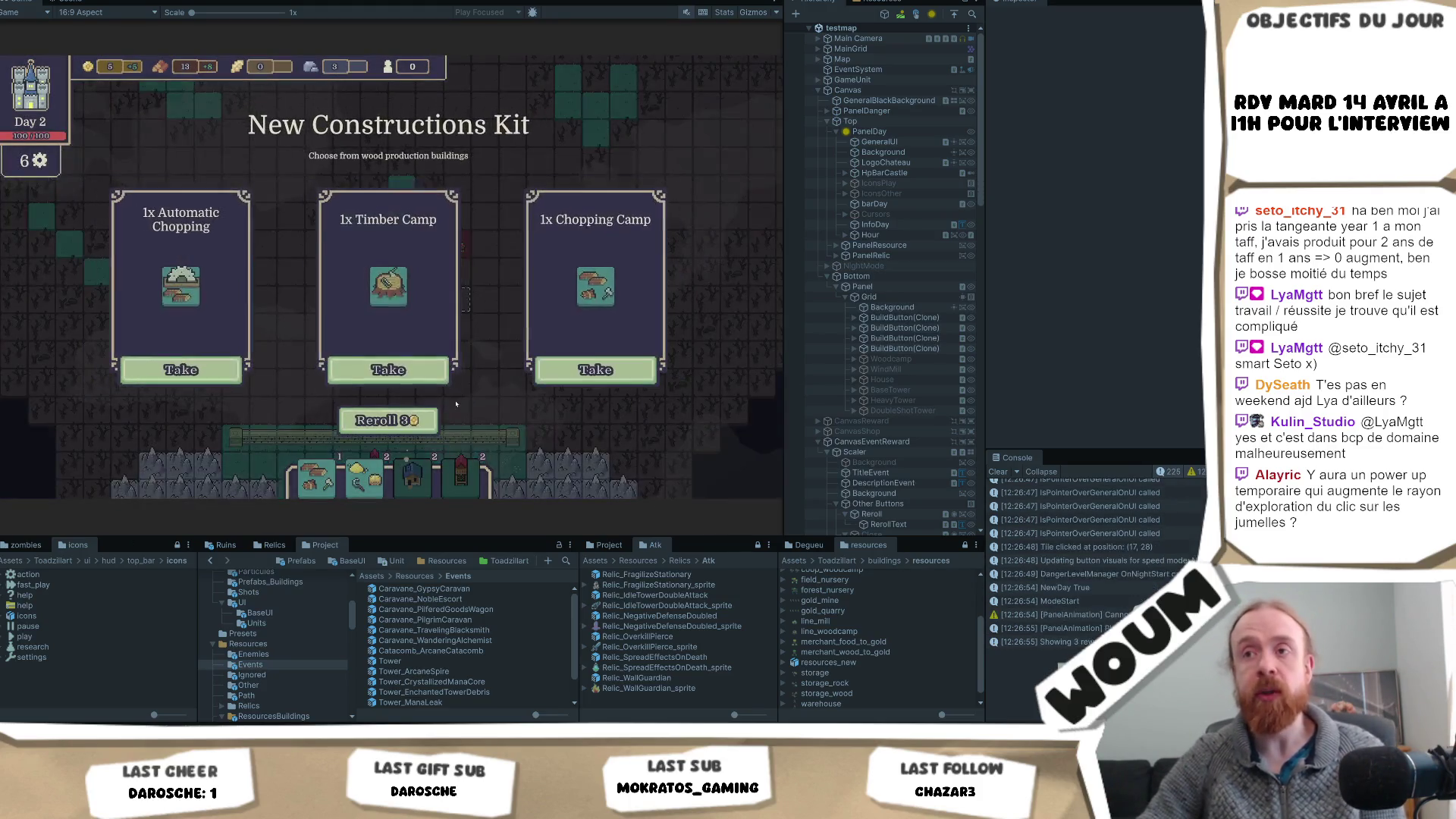
click(409, 368)
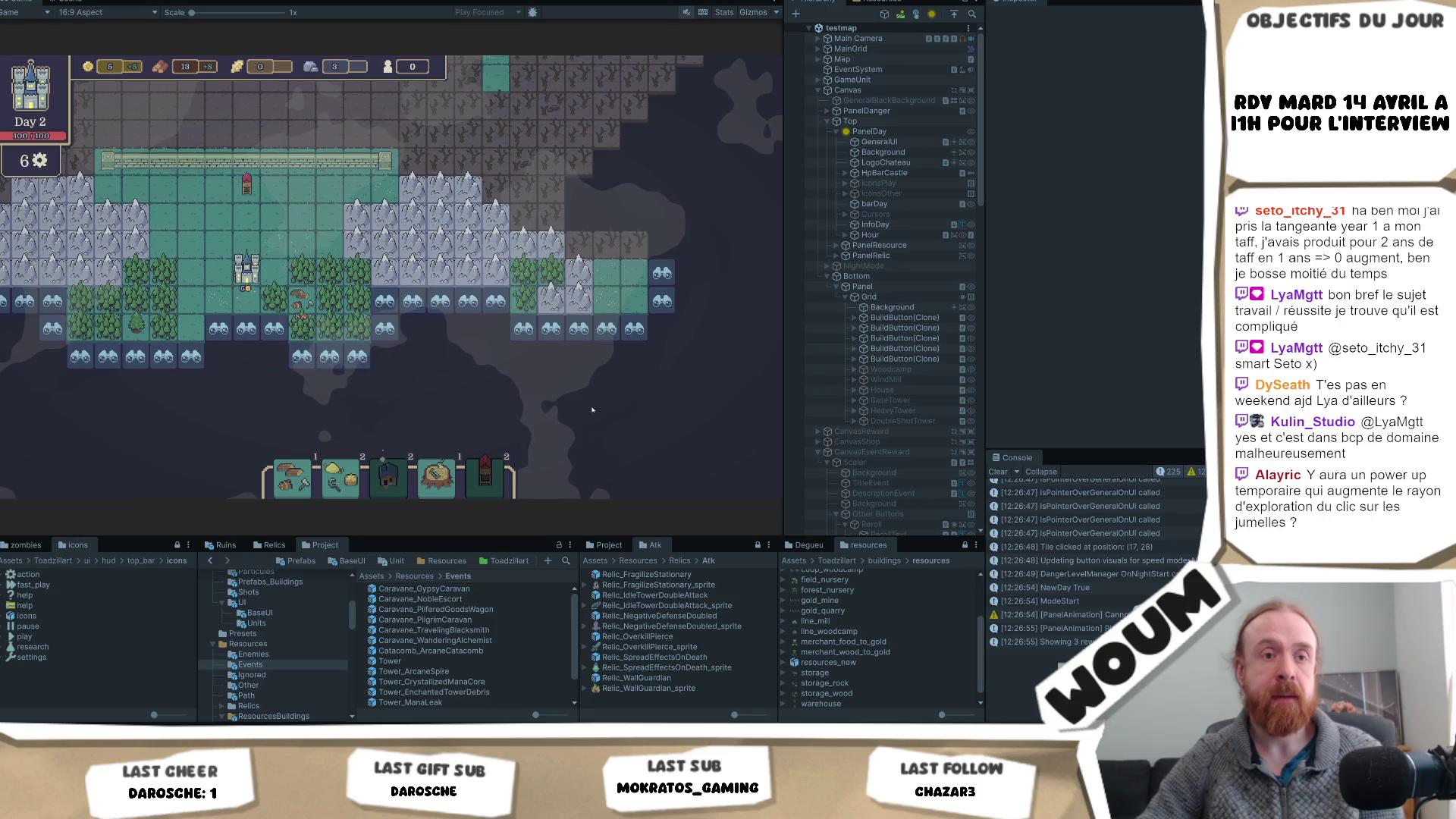
- Reveal tiles near the settlement, uncovering forest and a ruin, then open the Pilfered Goods Wagon event
mouse_move(650, 312)
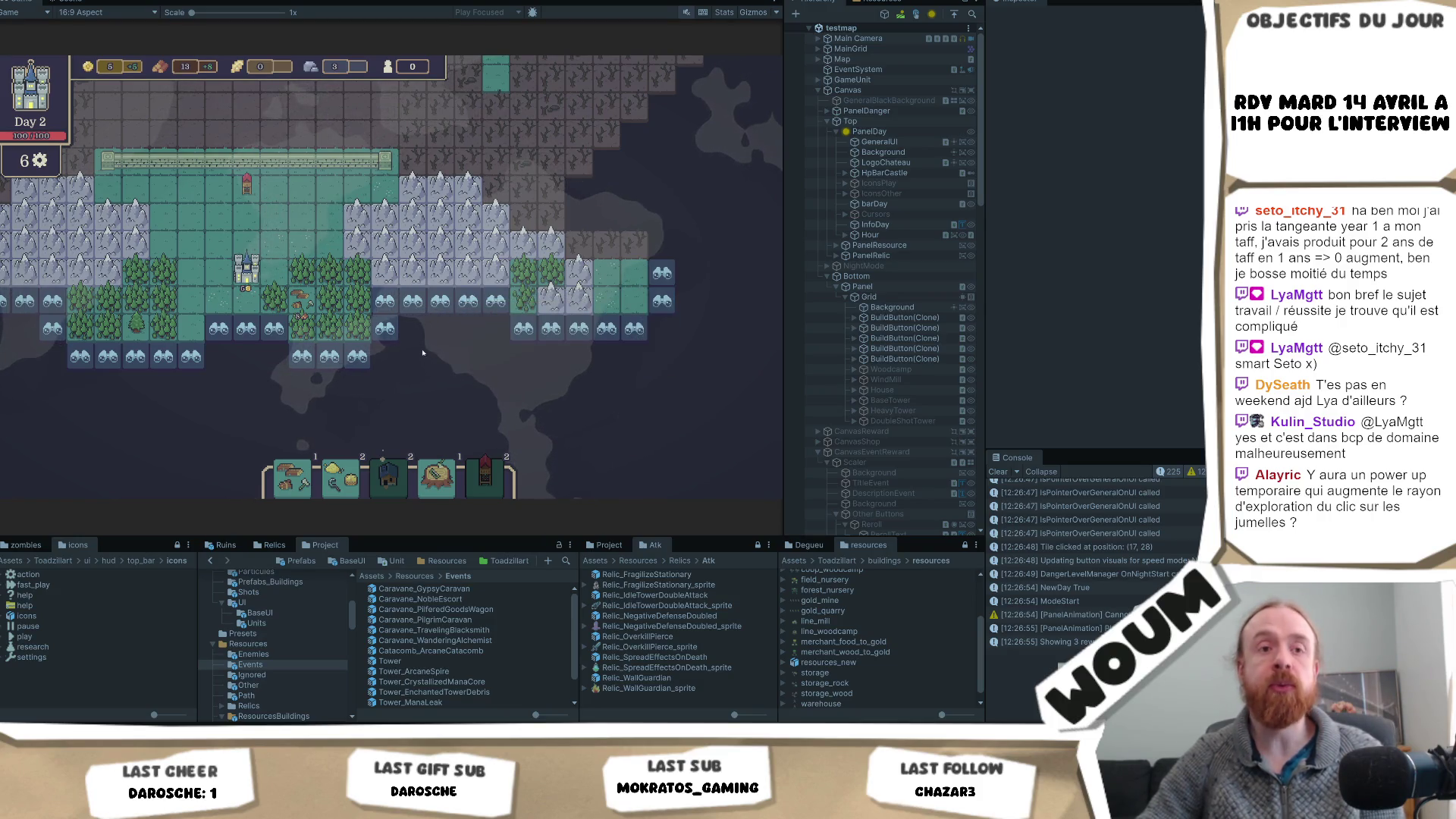
click(394, 332)
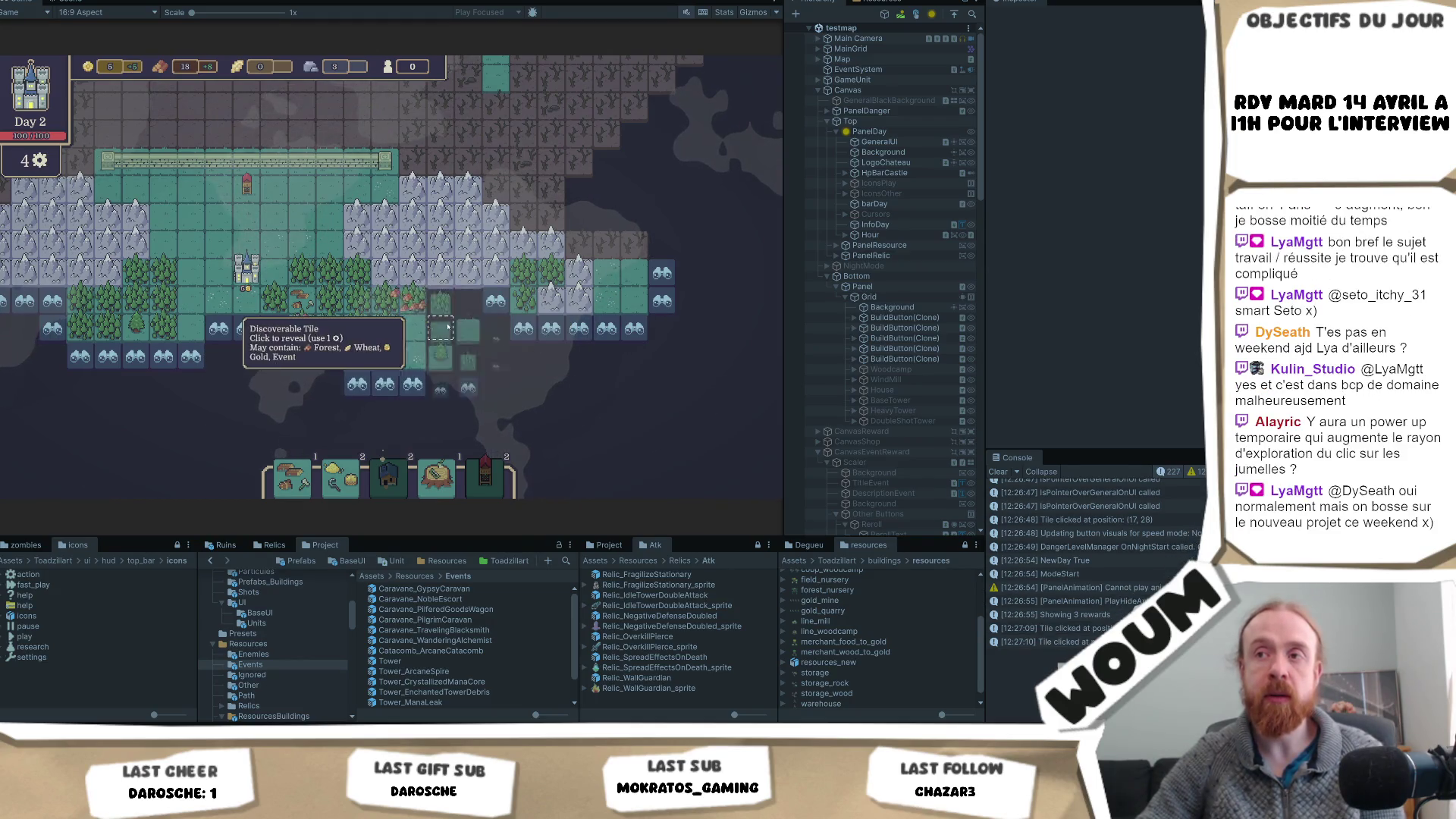
click(440, 328)
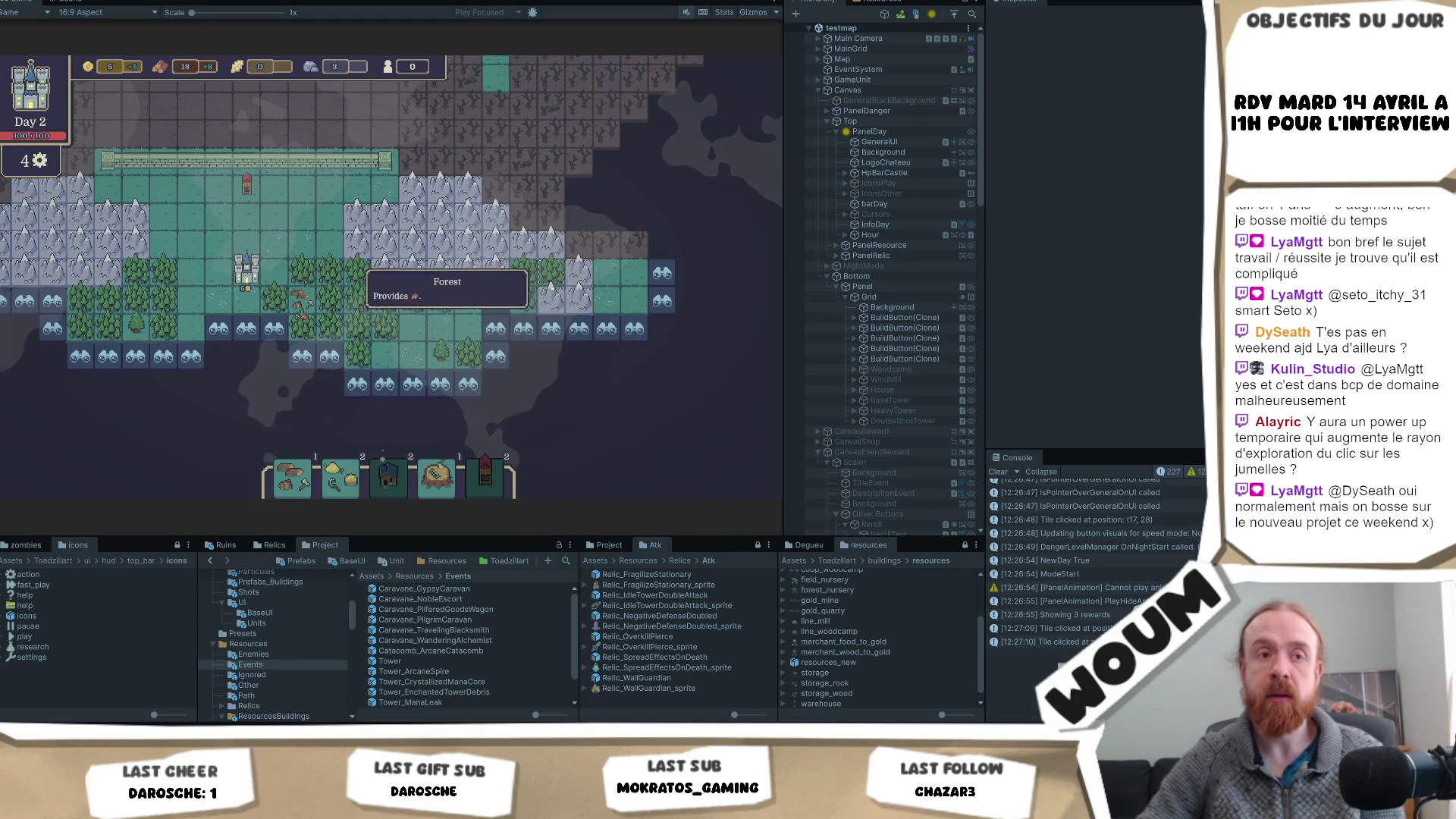
mouse_move(530, 319)
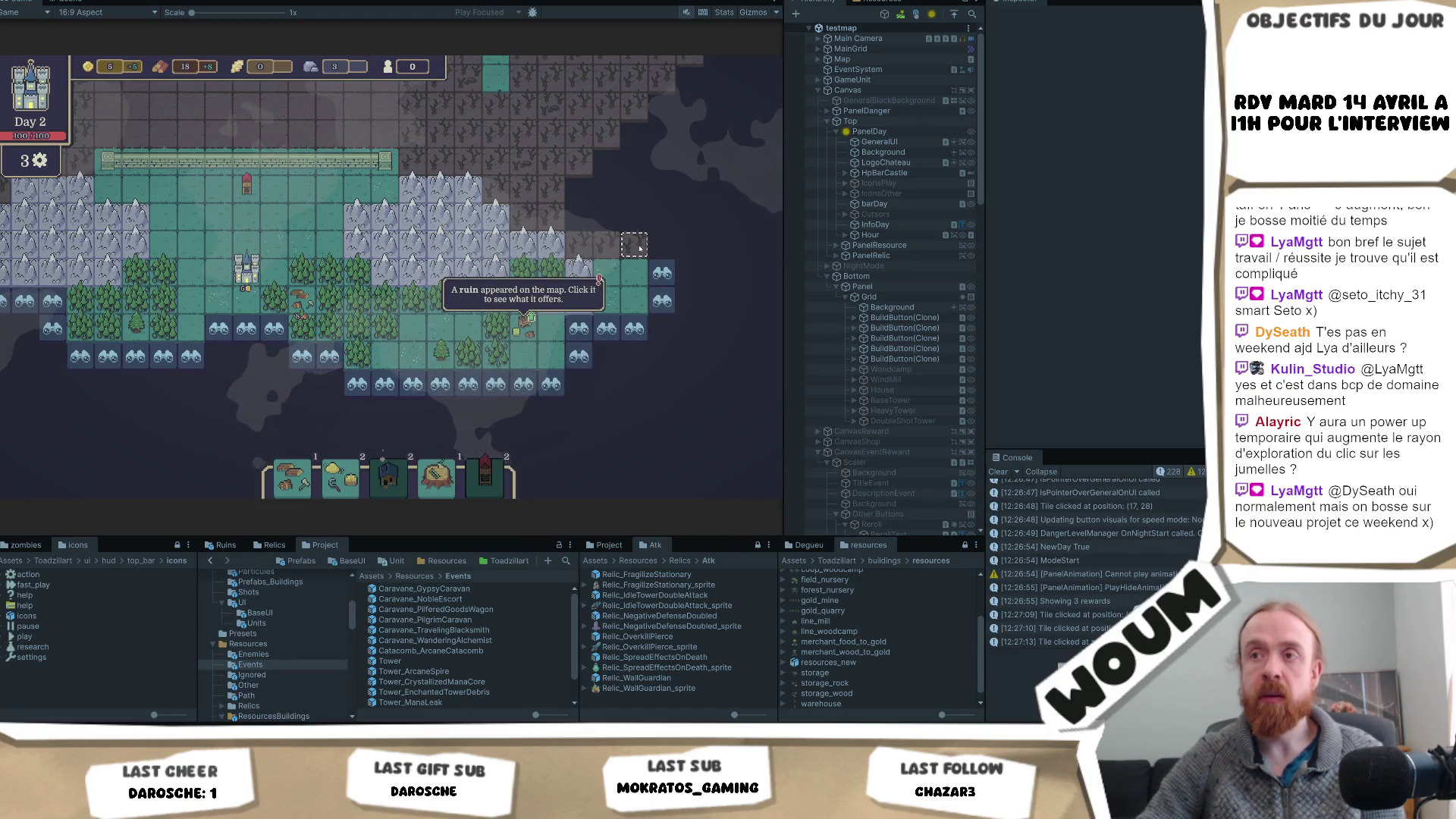
click(551, 384)
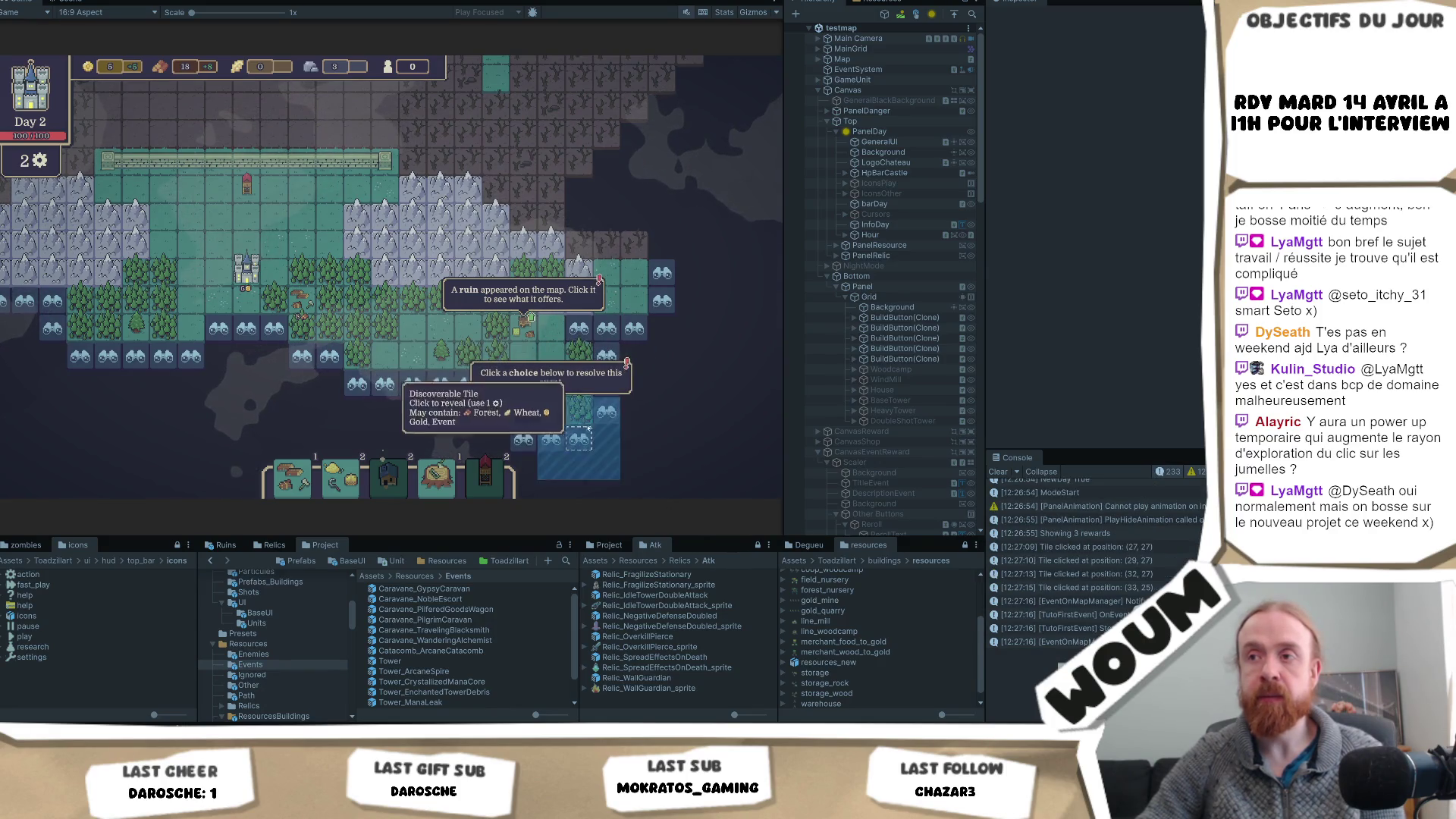
mouse_move(555, 409)
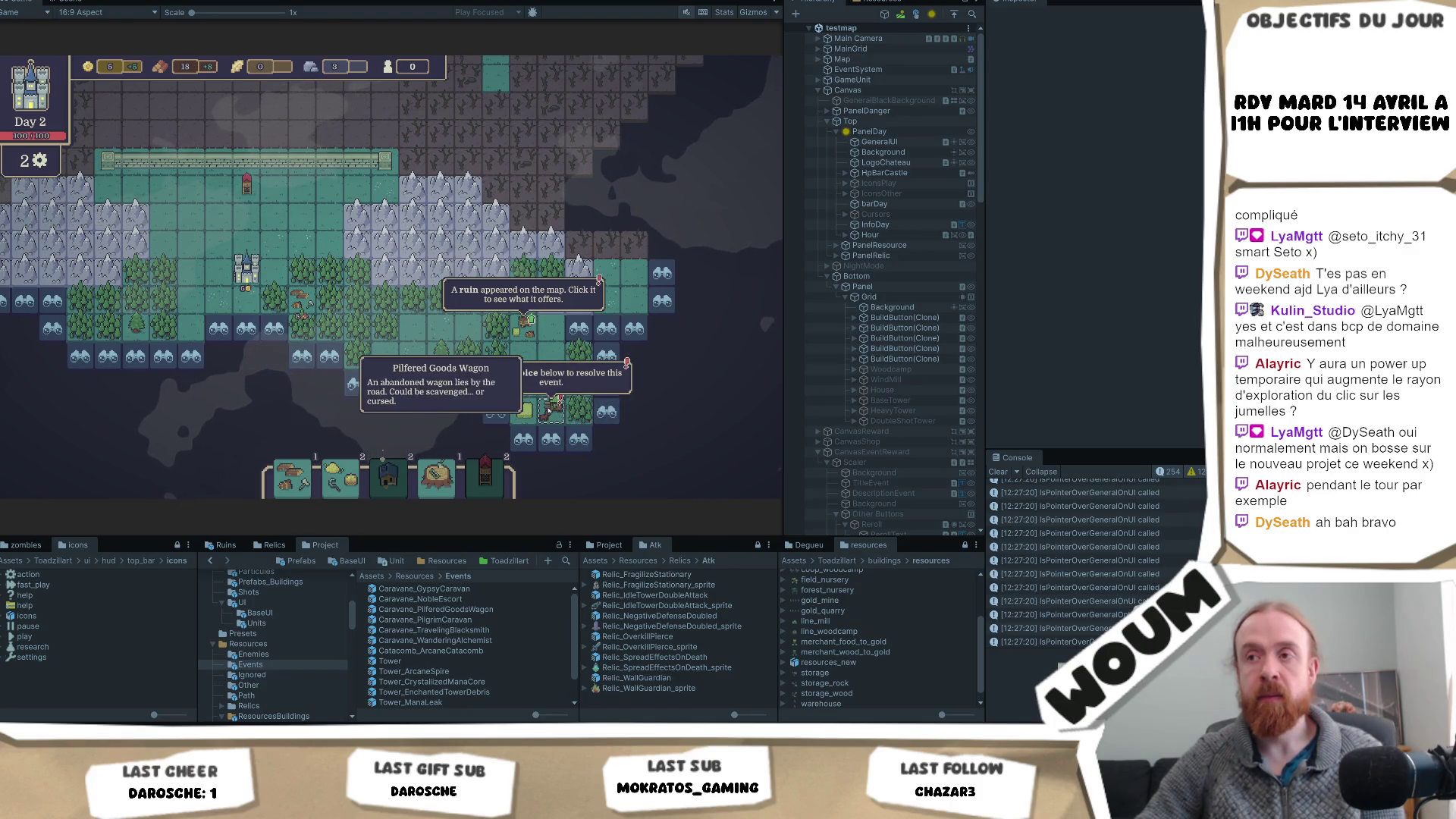
click(551, 409)
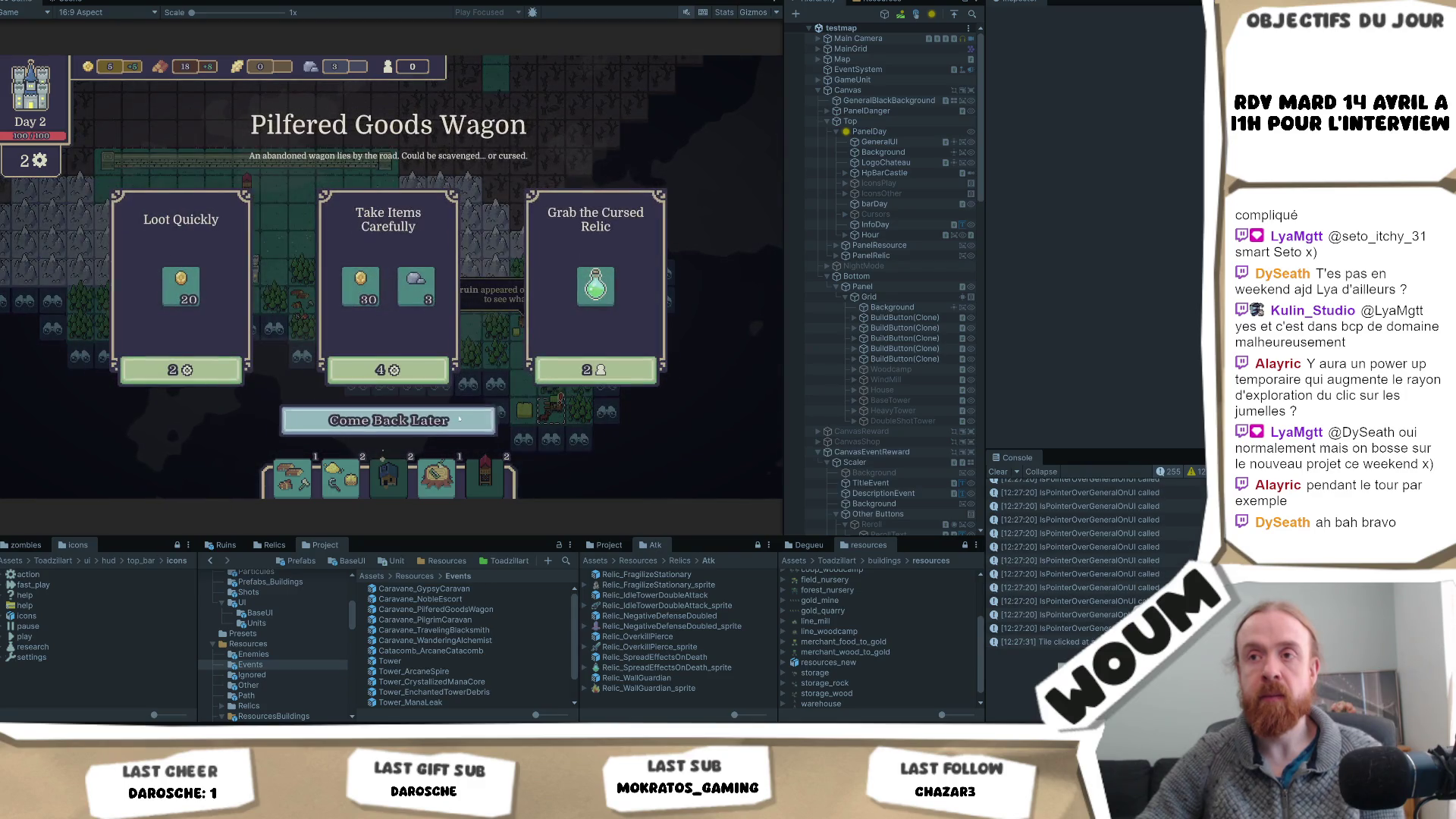
click(456, 425)
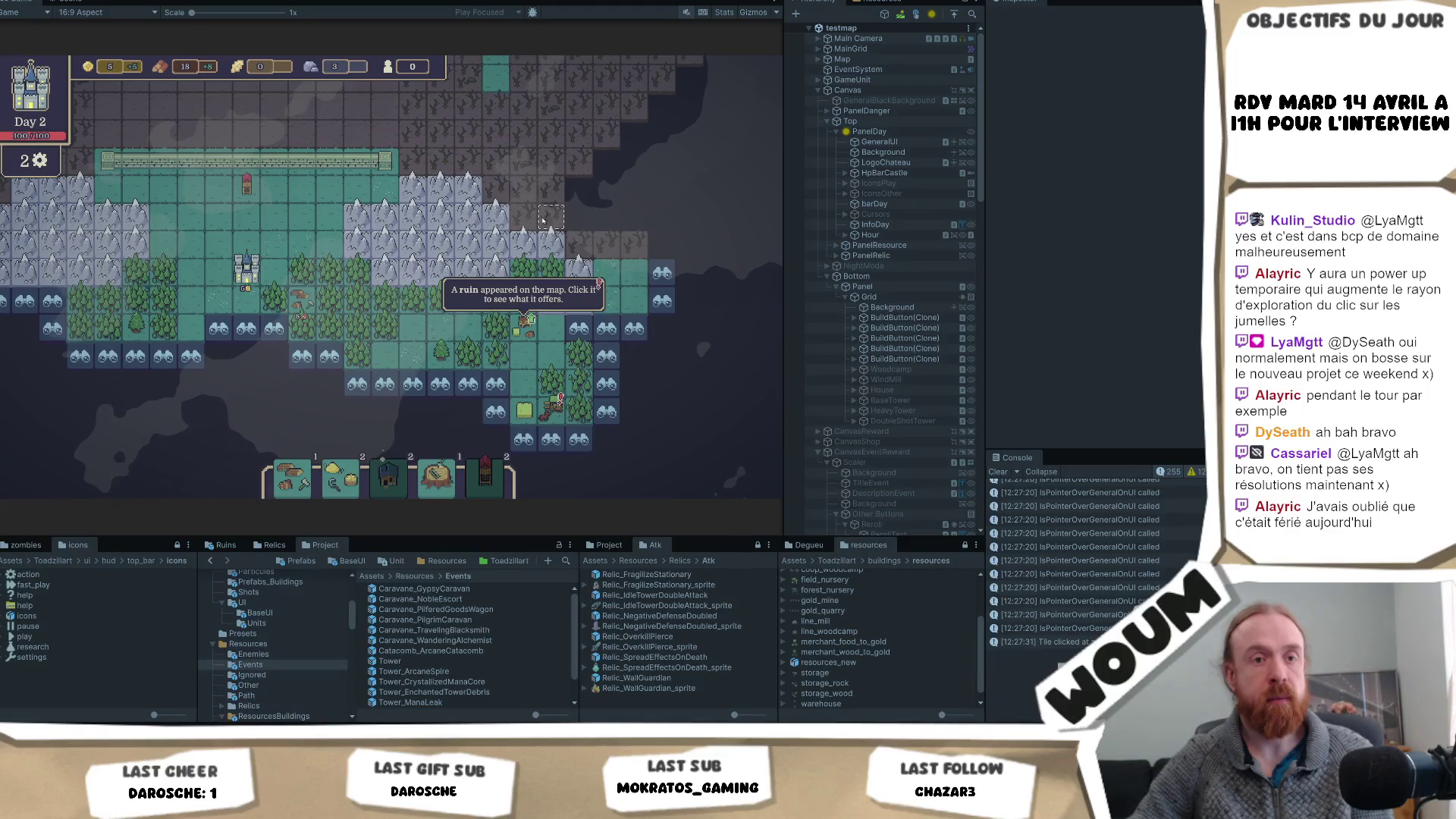
- Reveal three more Day 2 tiles, adding forest and new land
click(402, 329)
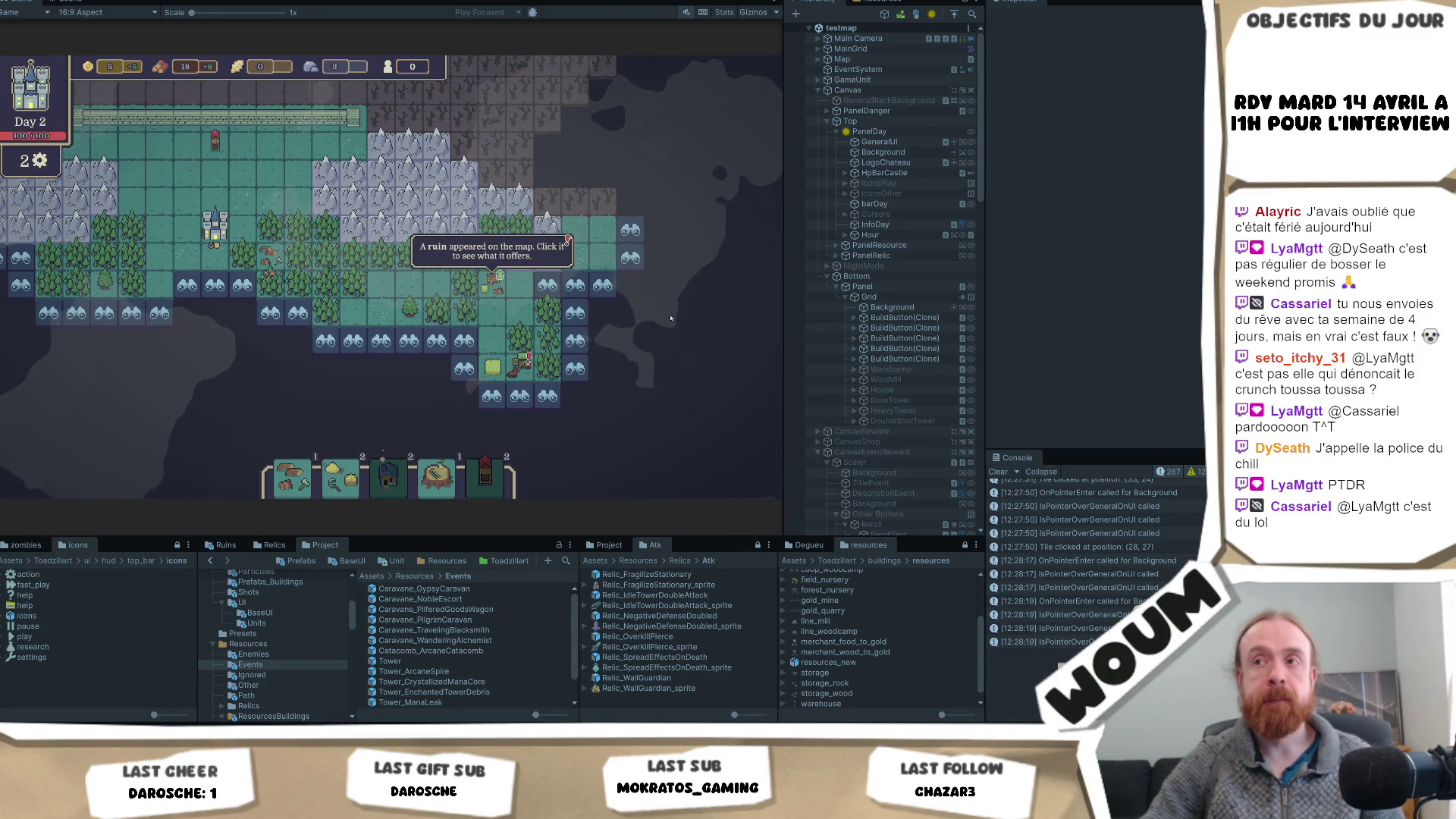
click(574, 312)
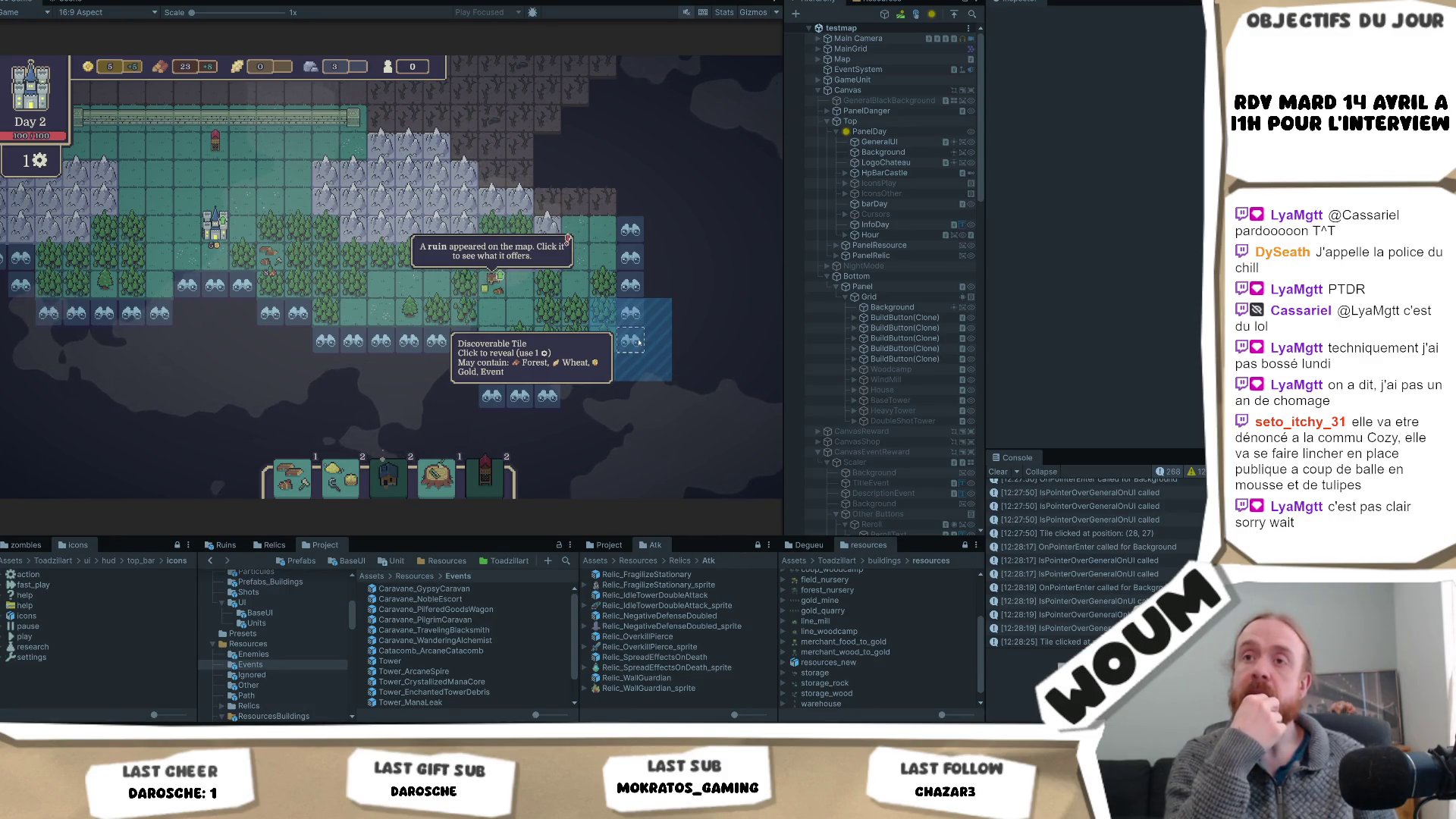
click(639, 342)
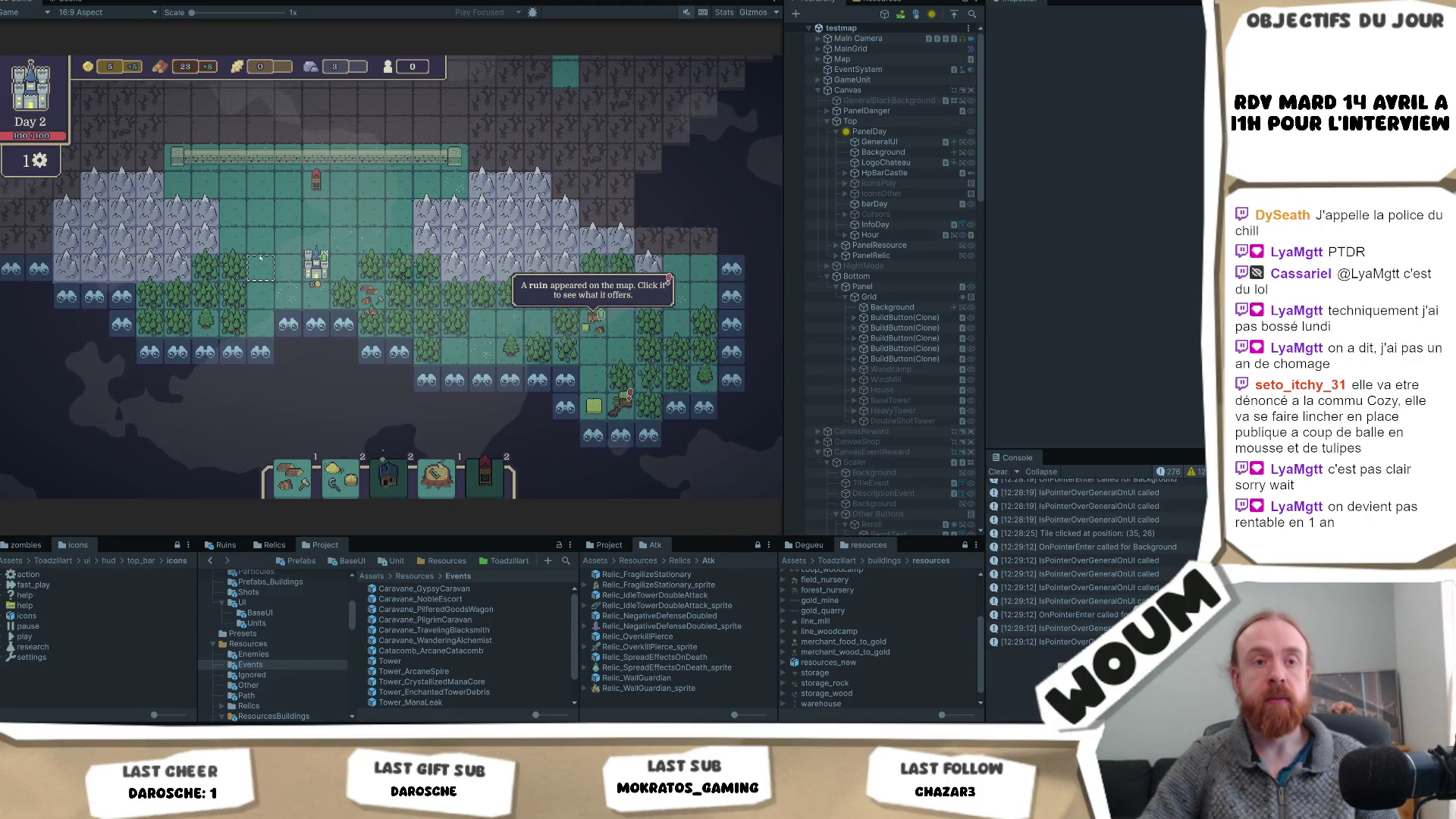
- Use the final Day 2 action, acknowledge the Day 3 plans and take the Automatic Wind Mill
click(299, 279)
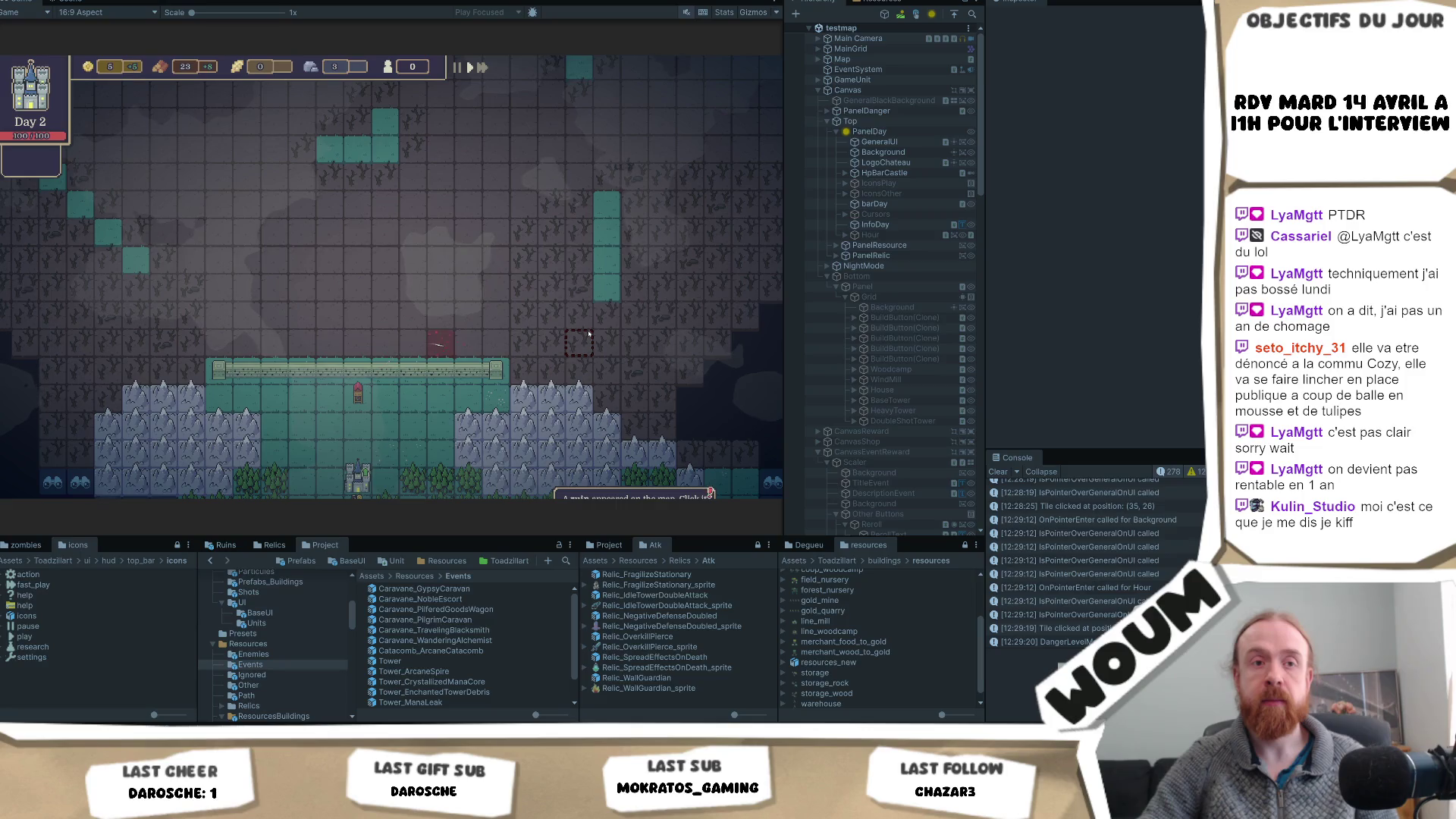
click(390, 403)
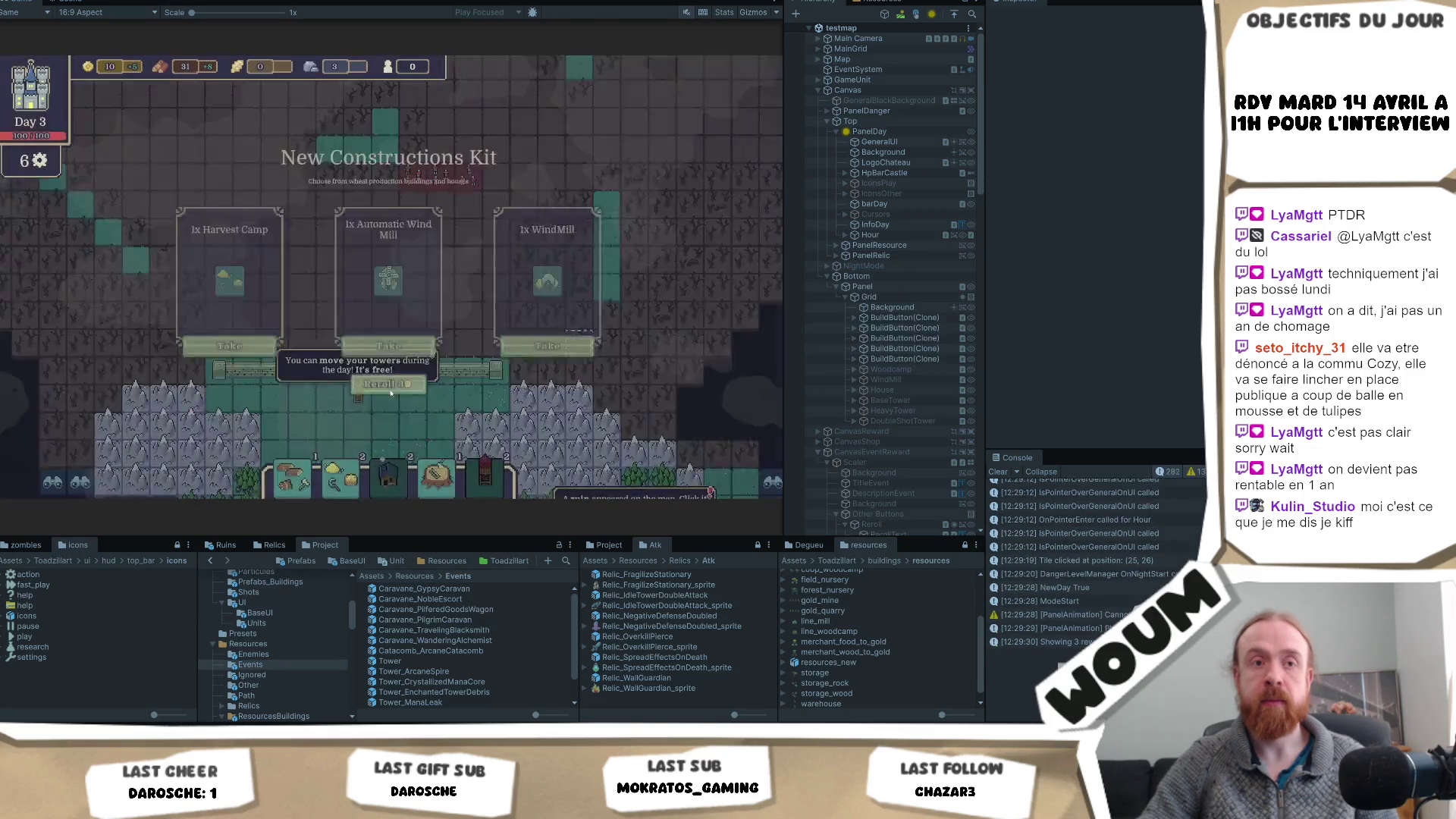
click(394, 379)
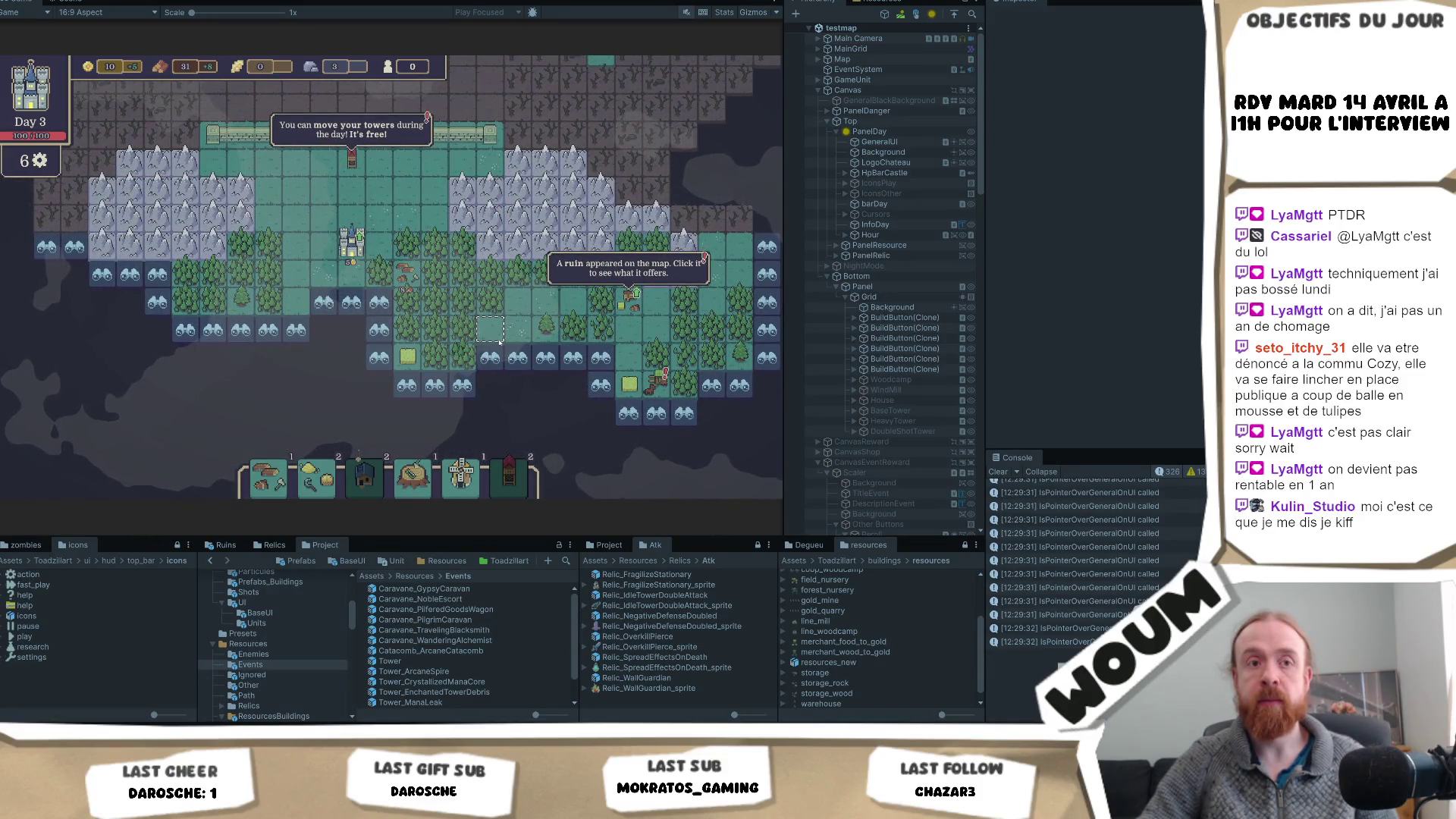
- Reveal four Day 3 tiles as forest and grass with wheat, leaving two actions
key(d)
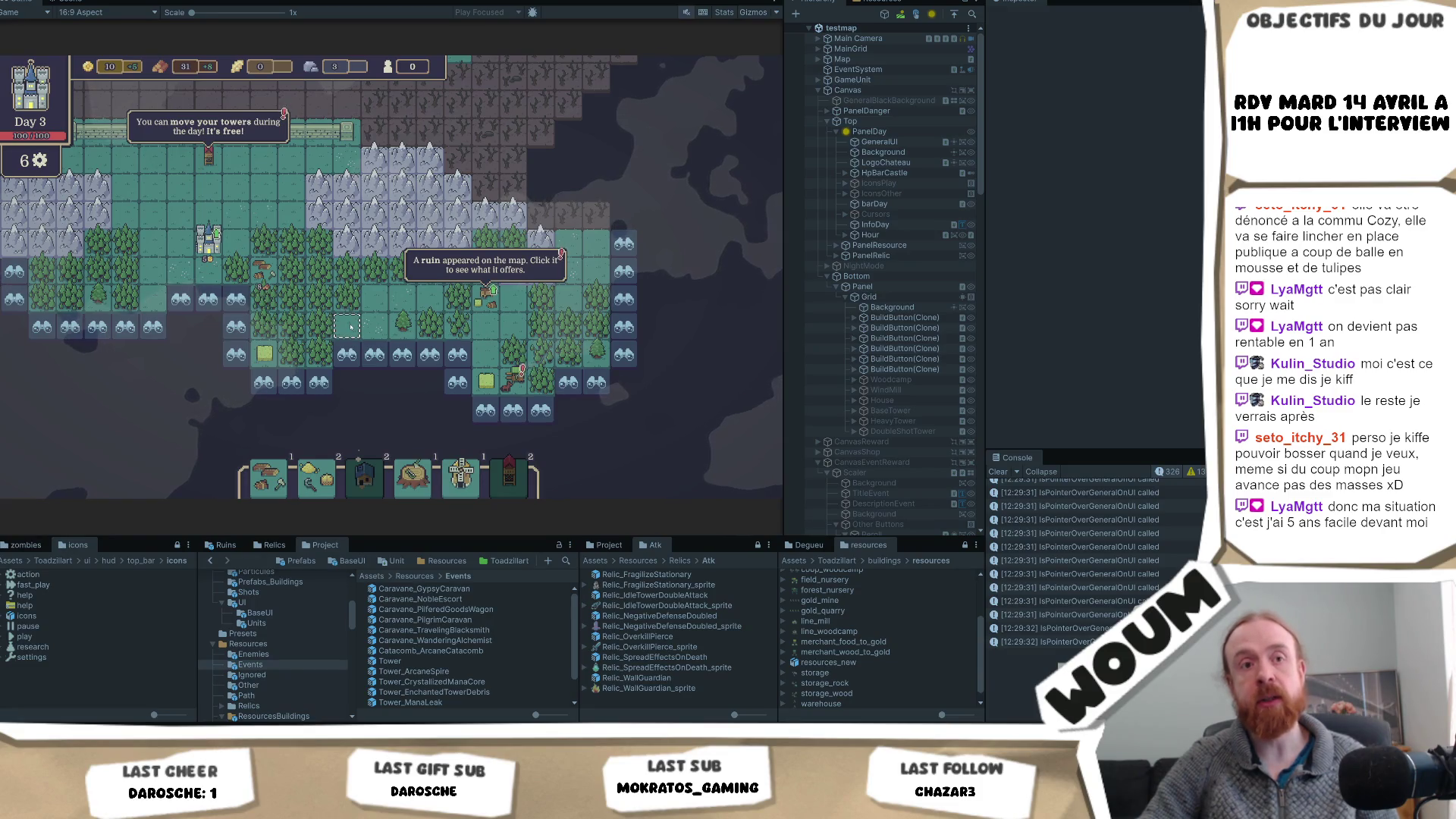
click(343, 331)
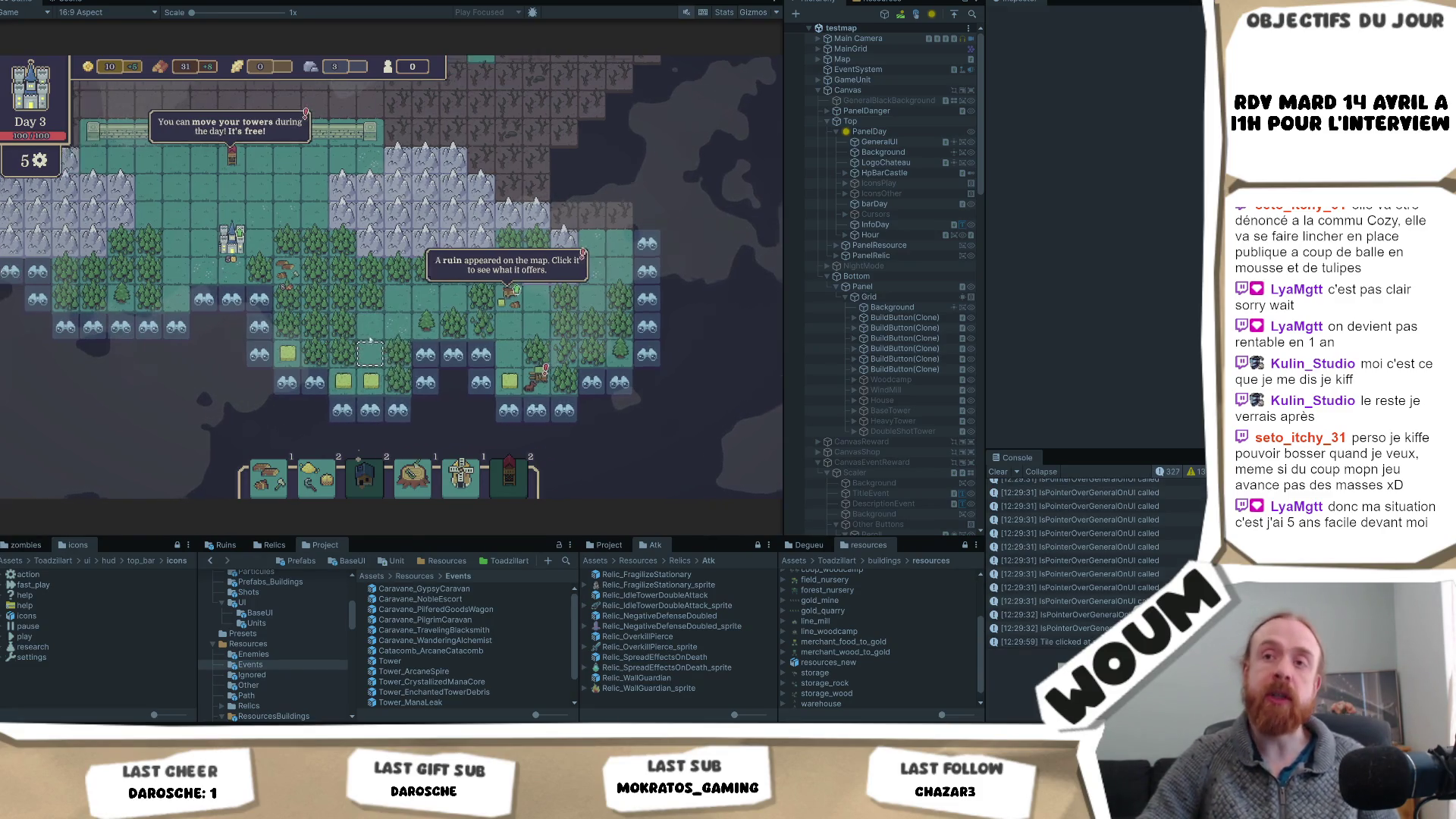
click(258, 318)
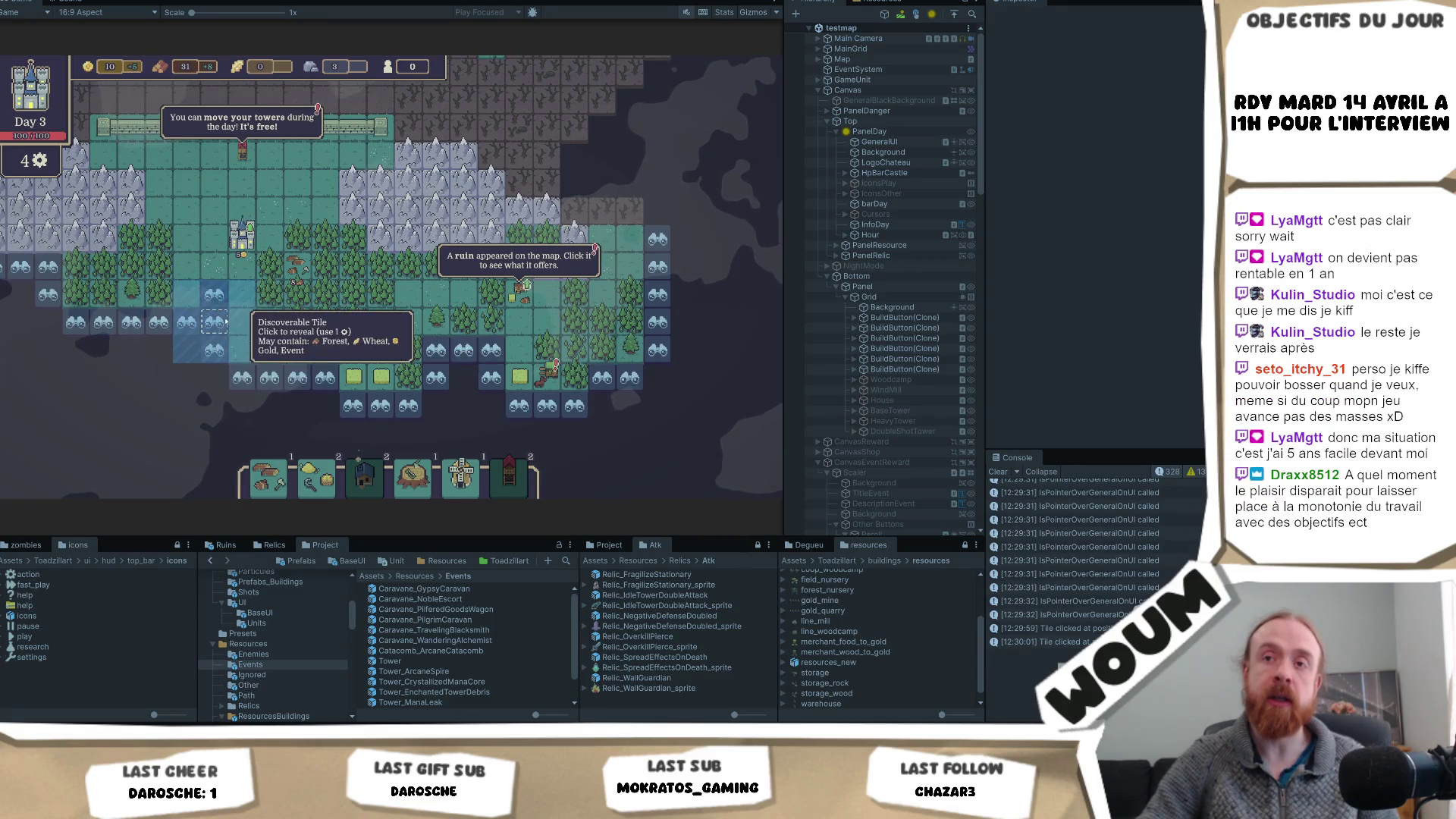
click(267, 327)
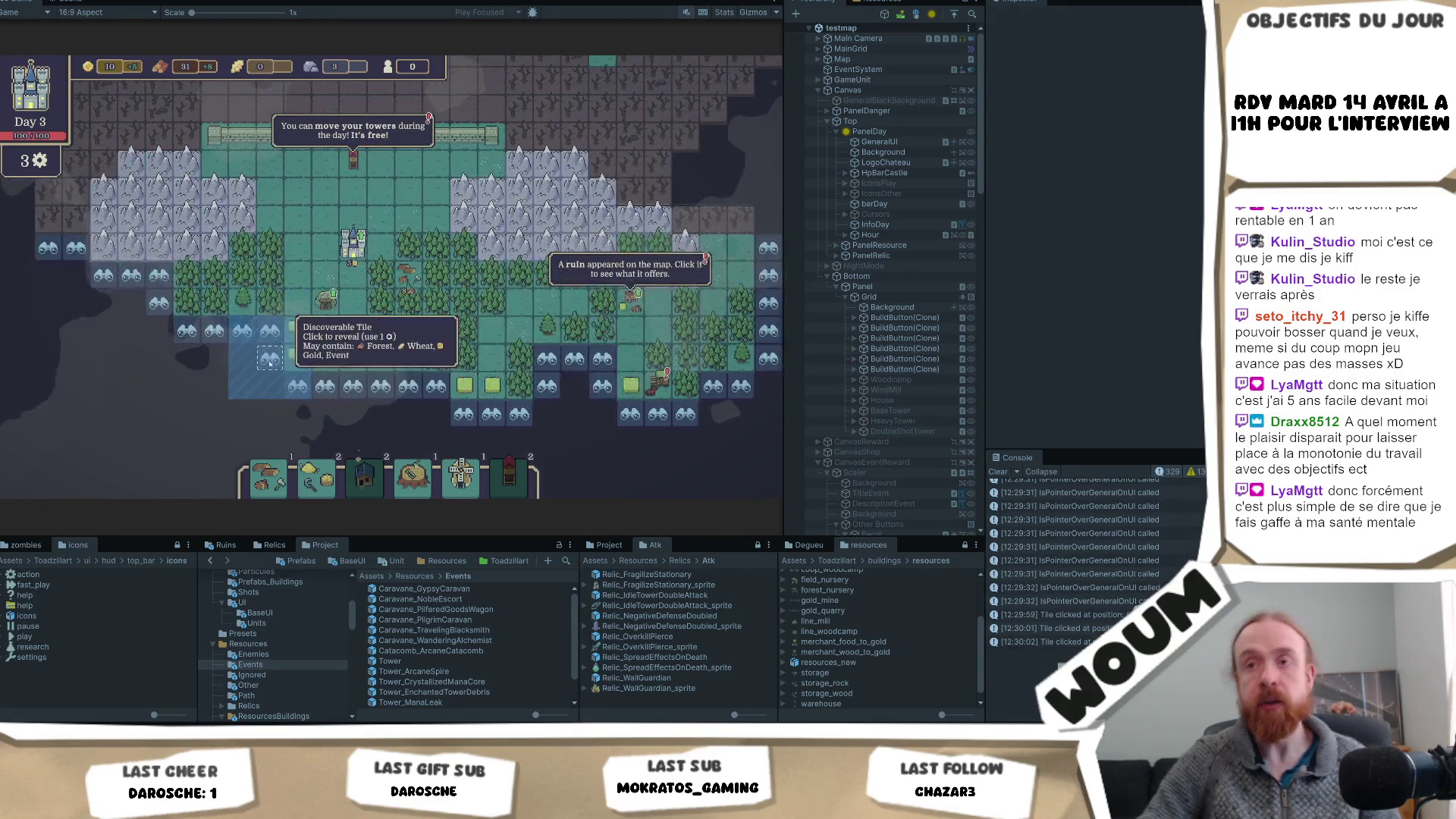
click(540, 389)
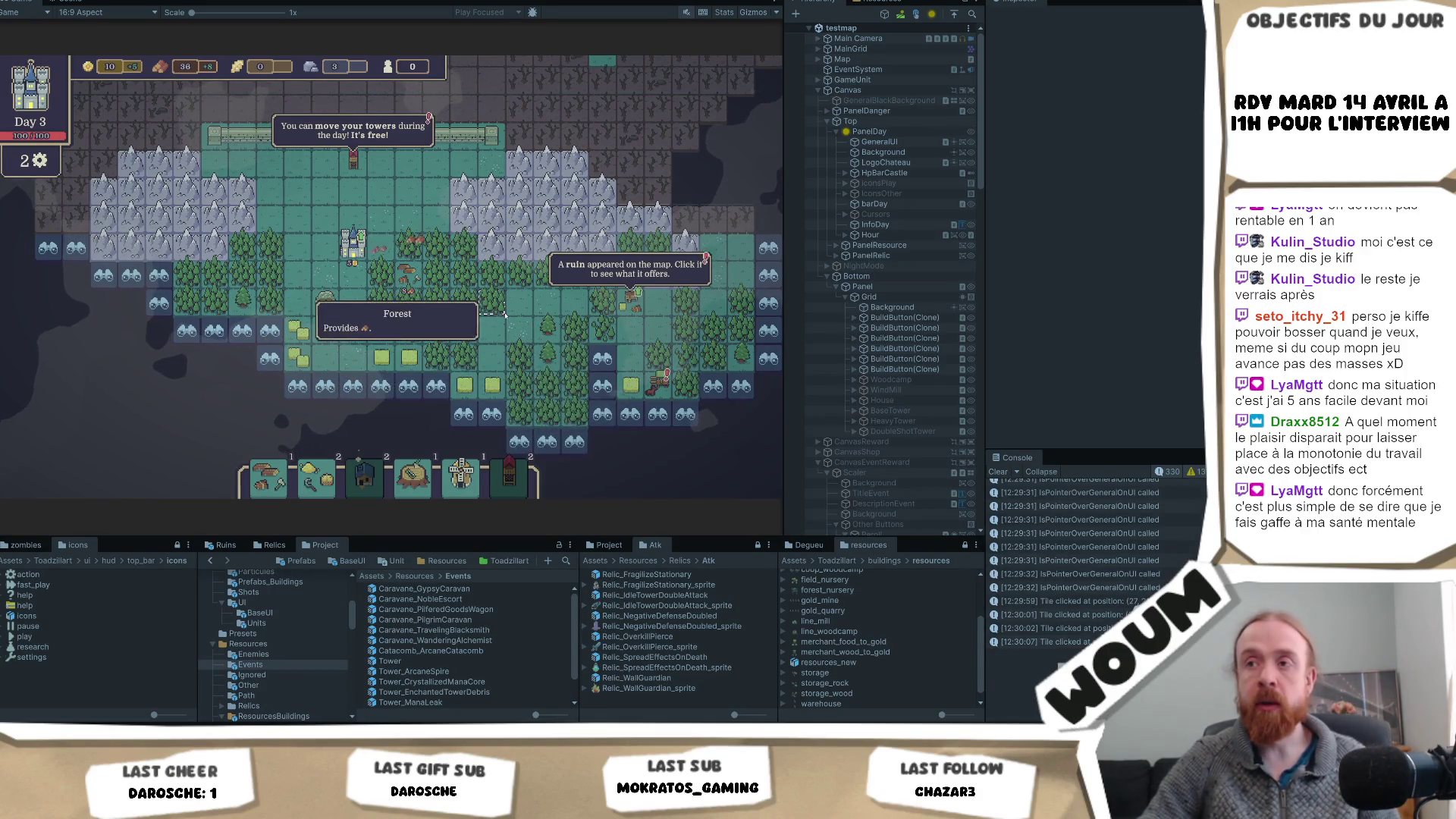
drag(499, 338, 426, 334)
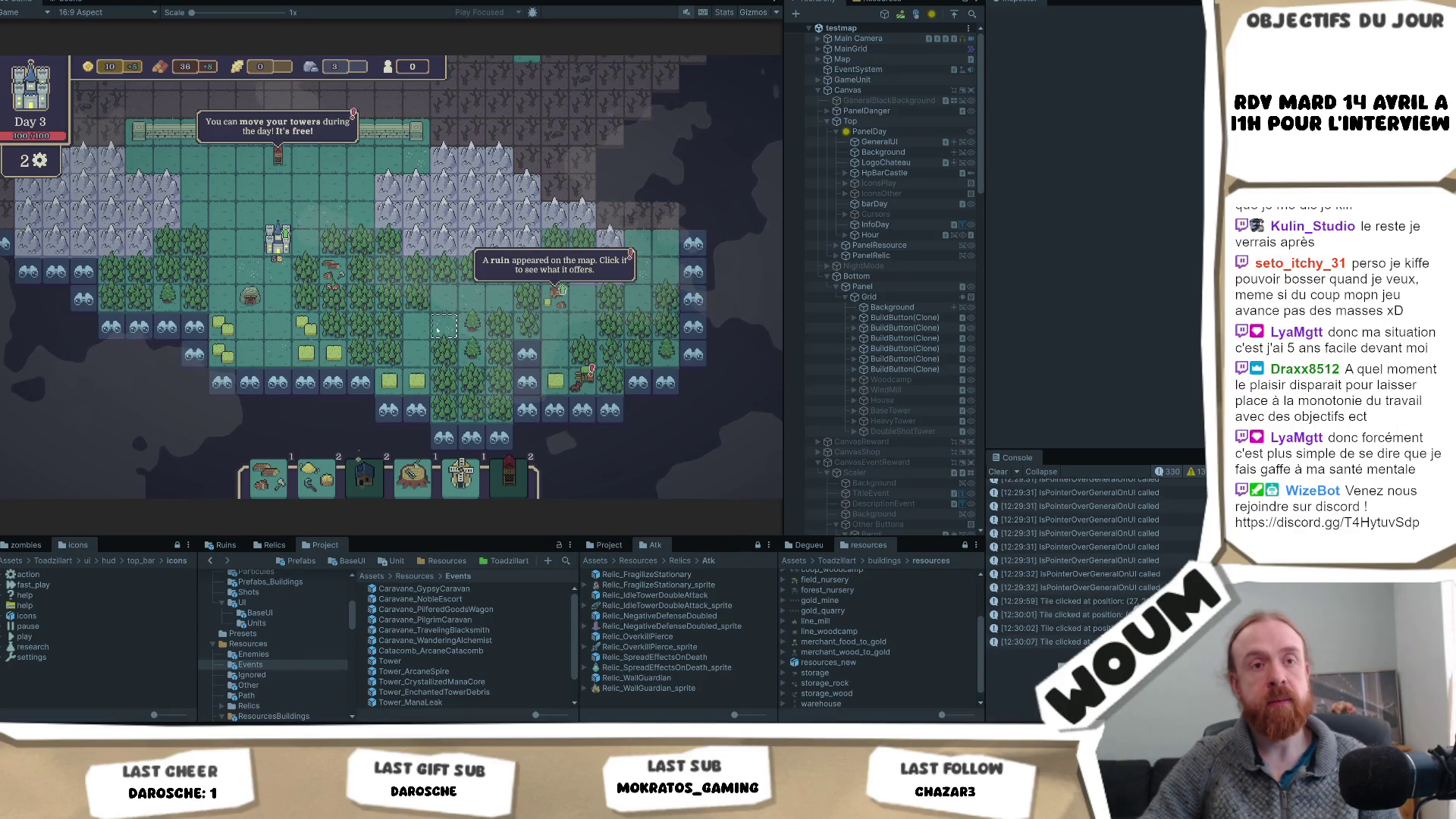
drag(438, 329, 407, 329)
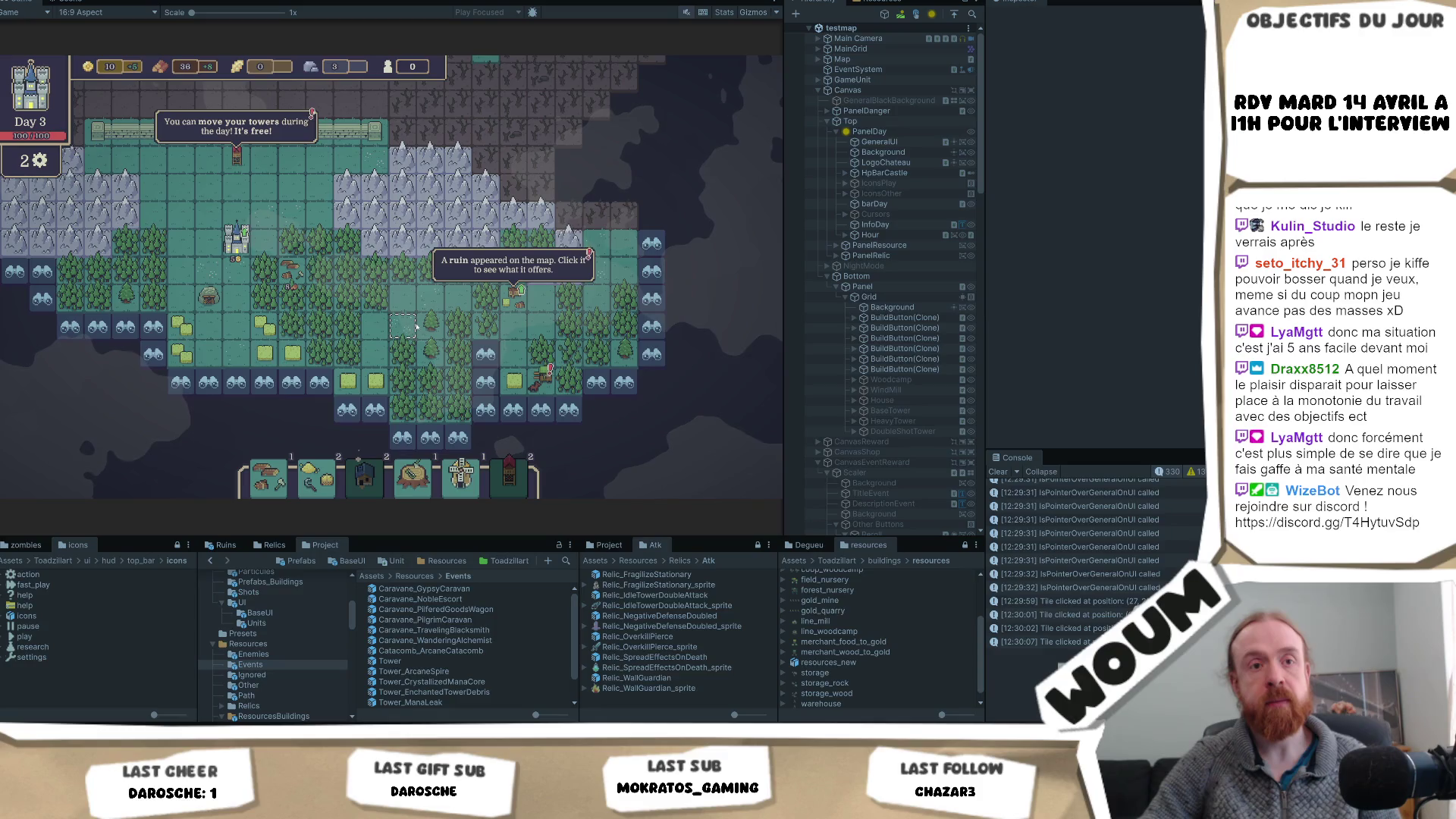